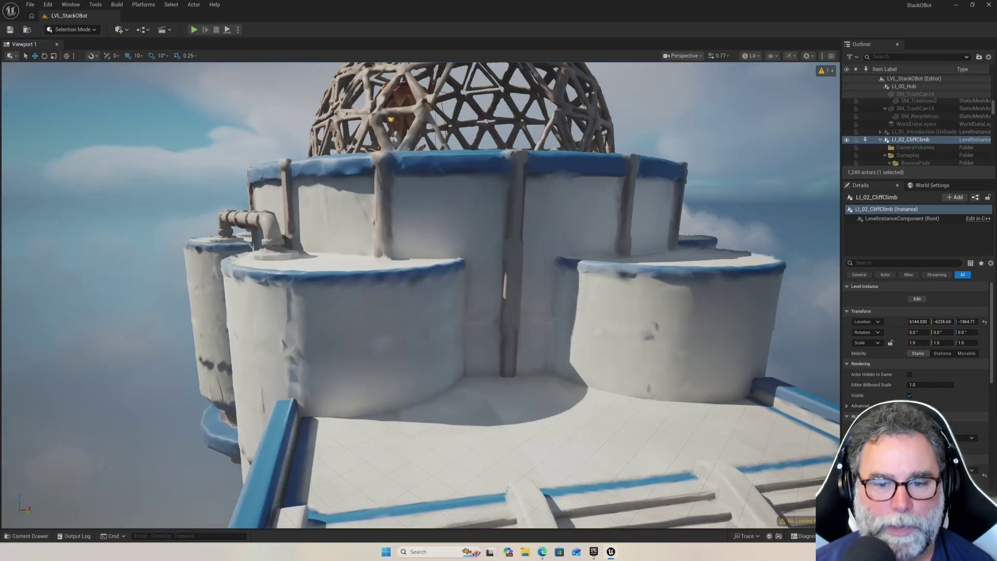
scroll(416, 226, up, 3)
Fly the viewport past the stairs, antenna tower, dome and leaf-covered platform to inspect the level.
scroll(416, 226, down, 3)
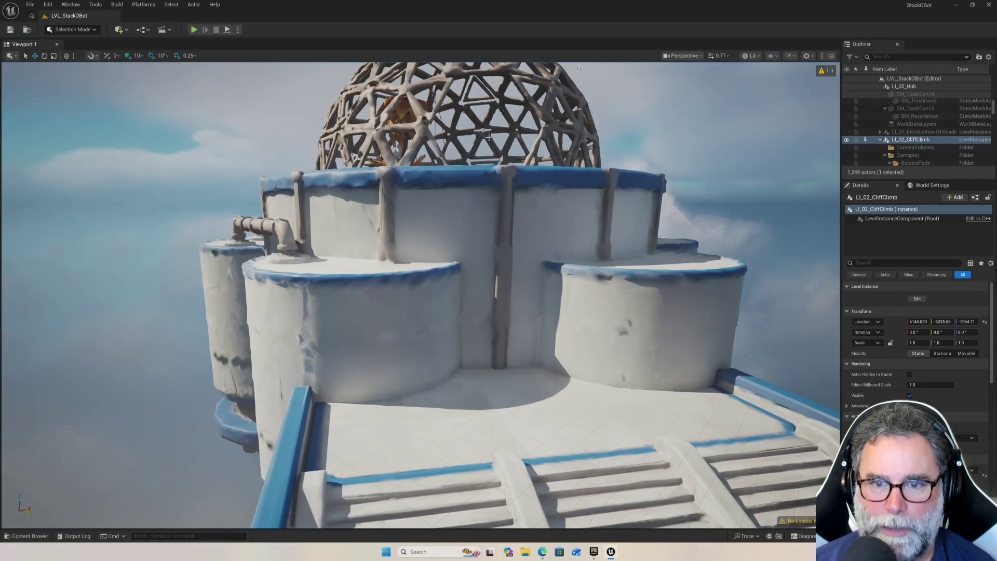
mouse_move(489, 137)
mouse_down()
mouse_move(483, 172)
mouse_move(447, 167)
mouse_move(416, 145)
mouse_move(452, 140)
mouse_move(462, 122)
mouse_up()
drag(452, 229, 440, 196)
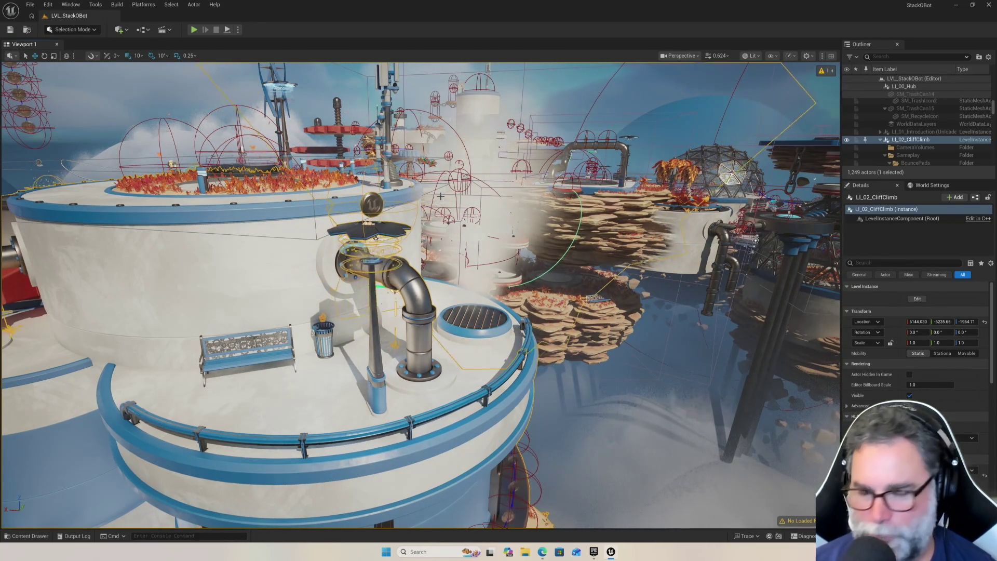
mouse_move(441, 196)
mouse_down()
mouse_move(416, 166)
mouse_move(395, 171)
mouse_move(411, 172)
mouse_up()
mouse_move(441, 272)
mouse_down()
mouse_move(472, 285)
mouse_move(522, 386)
mouse_move(582, 384)
mouse_move(603, 395)
mouse_move(605, 384)
mouse_up()
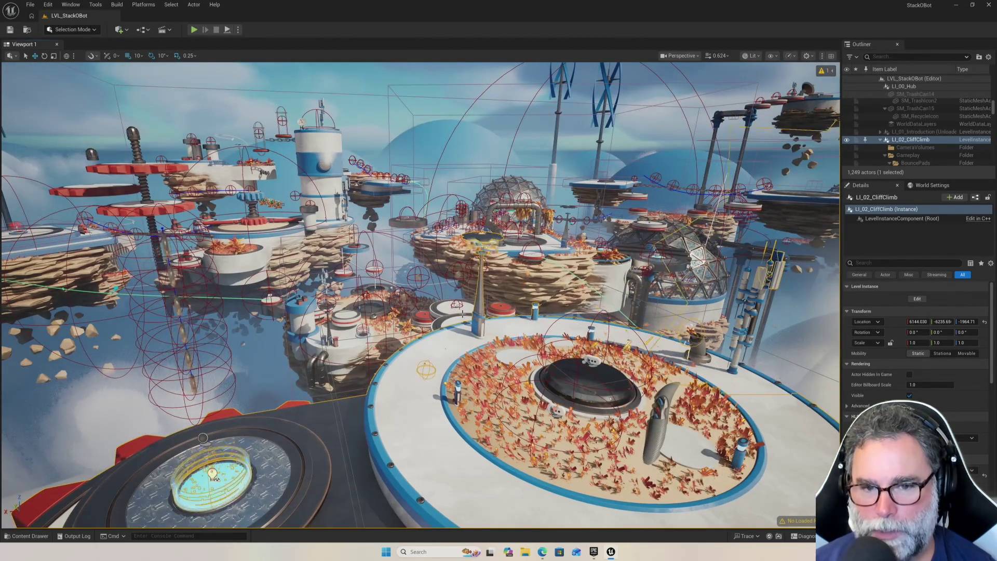
scroll(421, 294, down, 2)
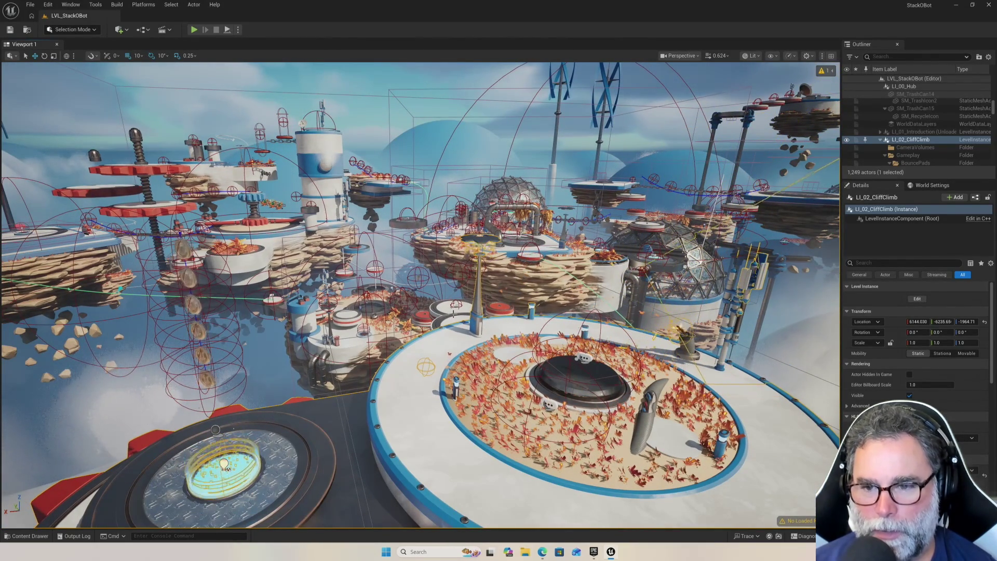
mouse_move(227, 467)
mouse_down()
mouse_move(227, 512)
mouse_move(227, 431)
mouse_up()
mouse_move(457, 313)
mouse_down()
mouse_move(616, 423)
mouse_move(463, 210)
mouse_move(415, 174)
mouse_up()
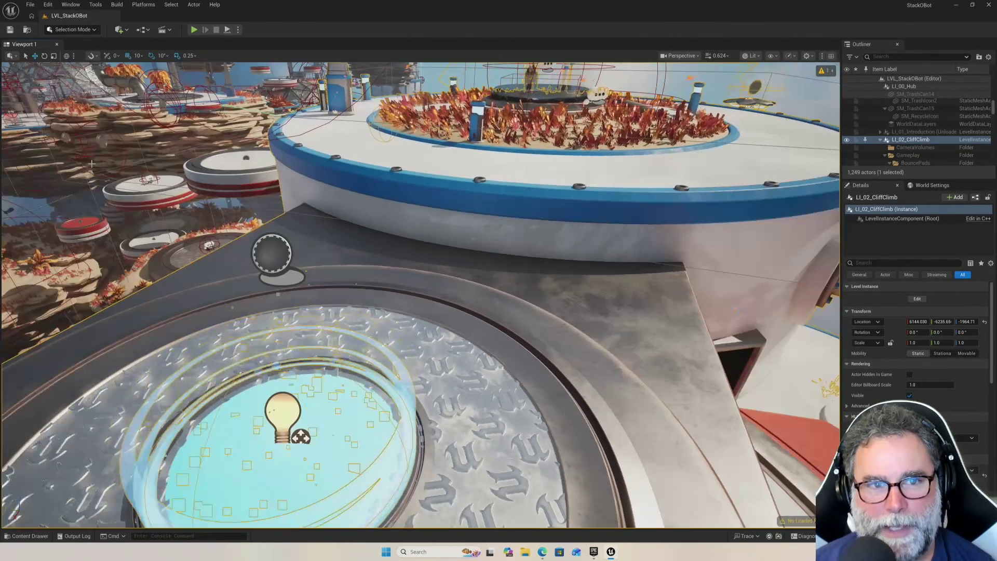
Play the level, run the robot up the stairs onto the red plate, then stop playing.
click(192, 30)
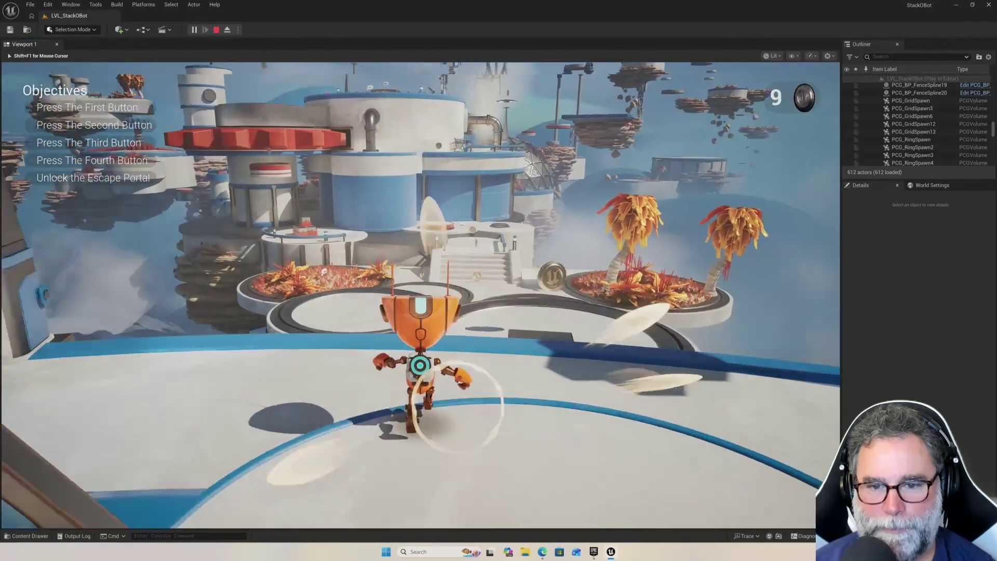
key(w)
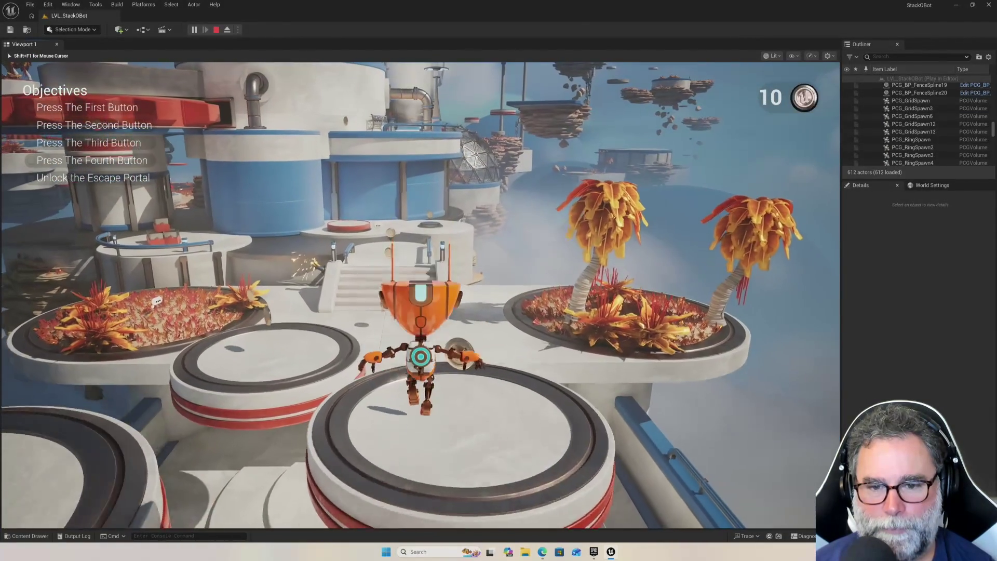
key(w)
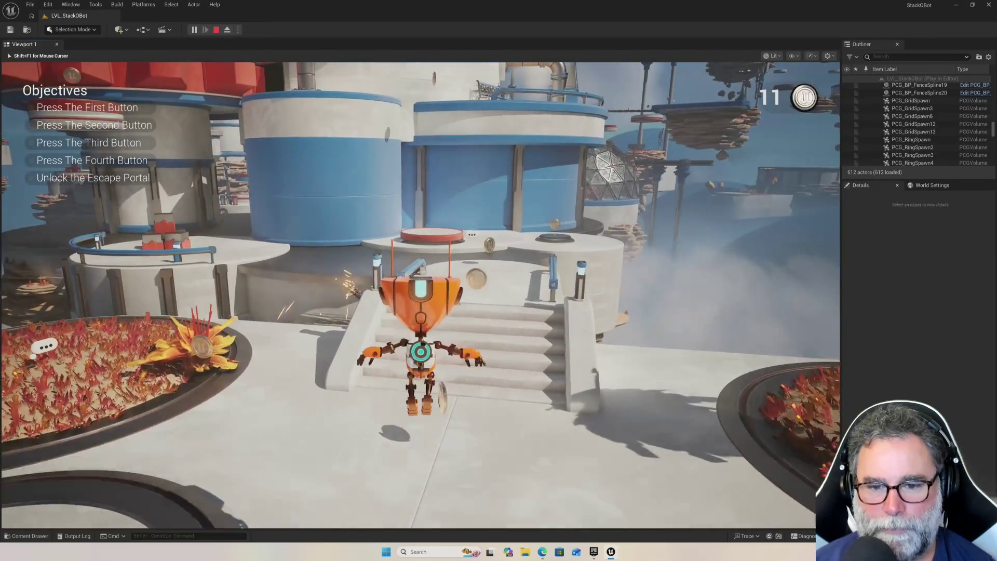
key(w)
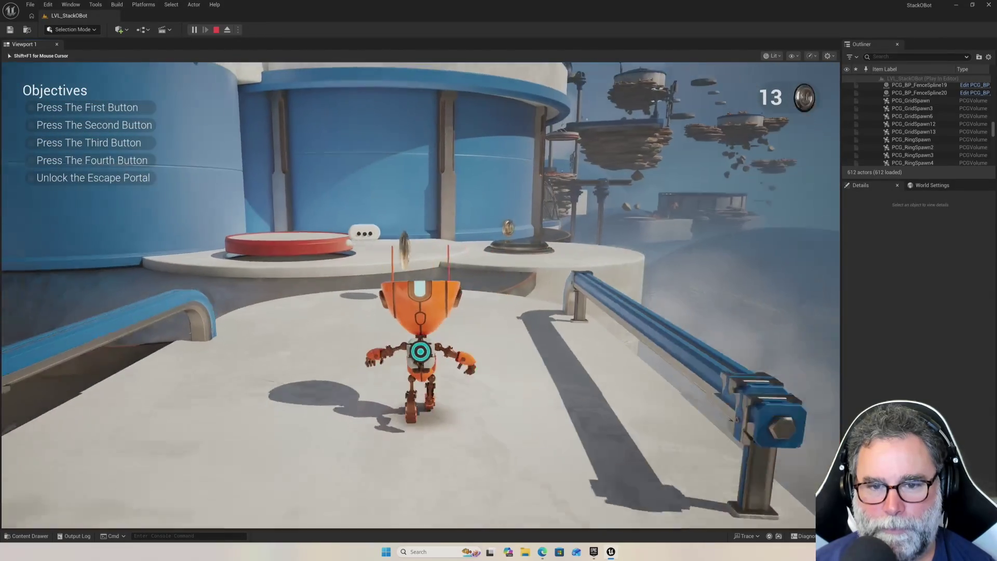
key(w)
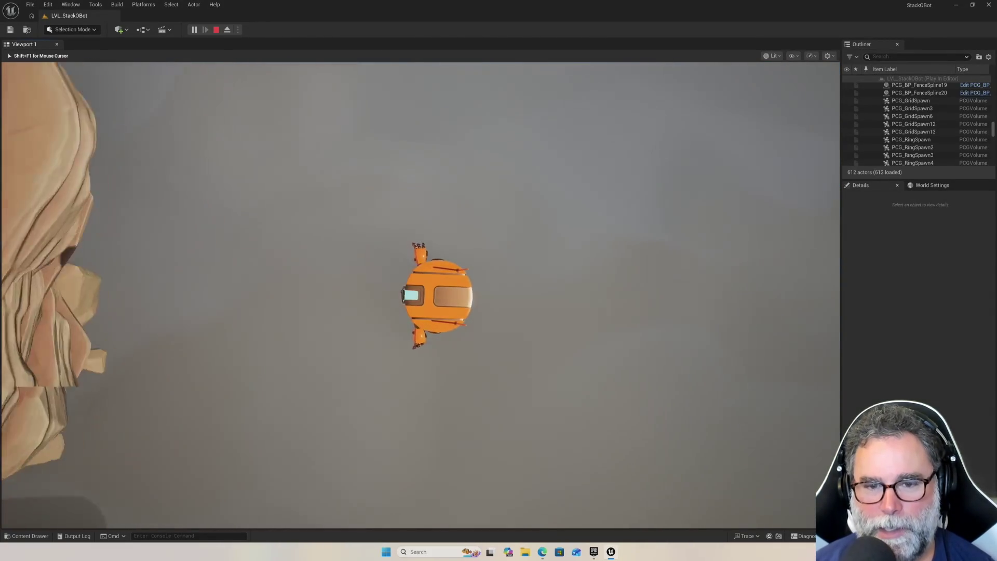
key(Escape)
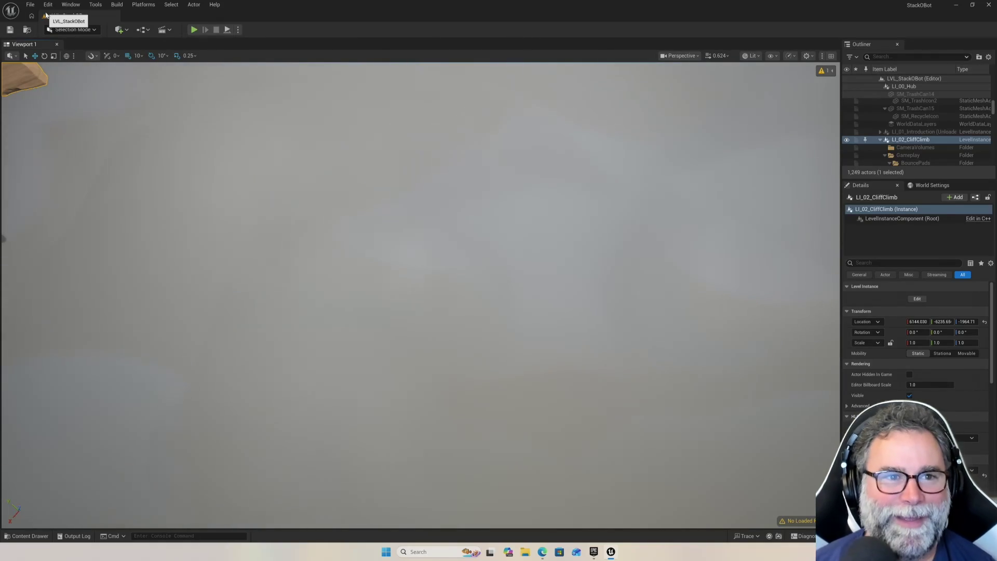
Start a new project from the Third Person template, keeping the Variant set to None.
click(30, 5)
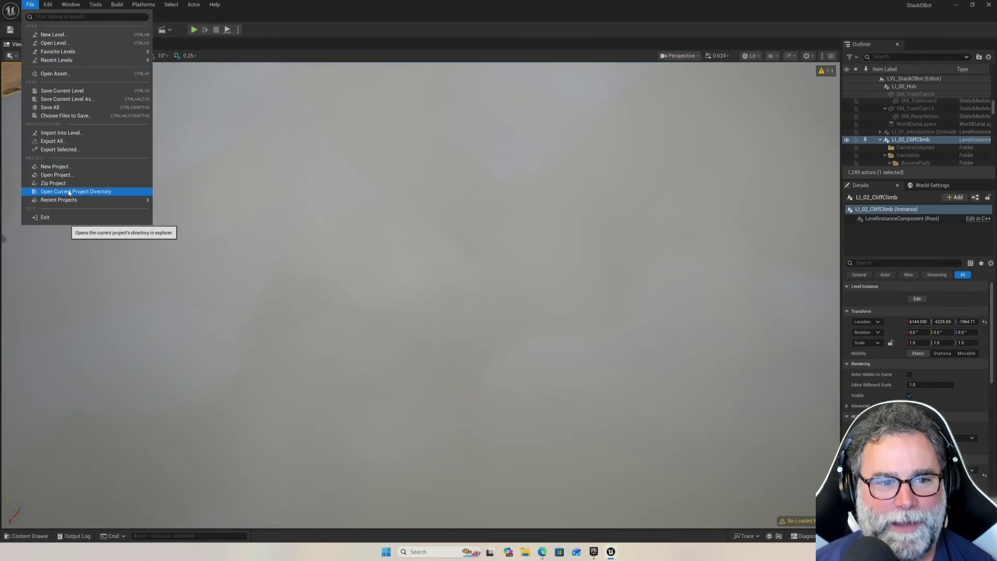
click(70, 167)
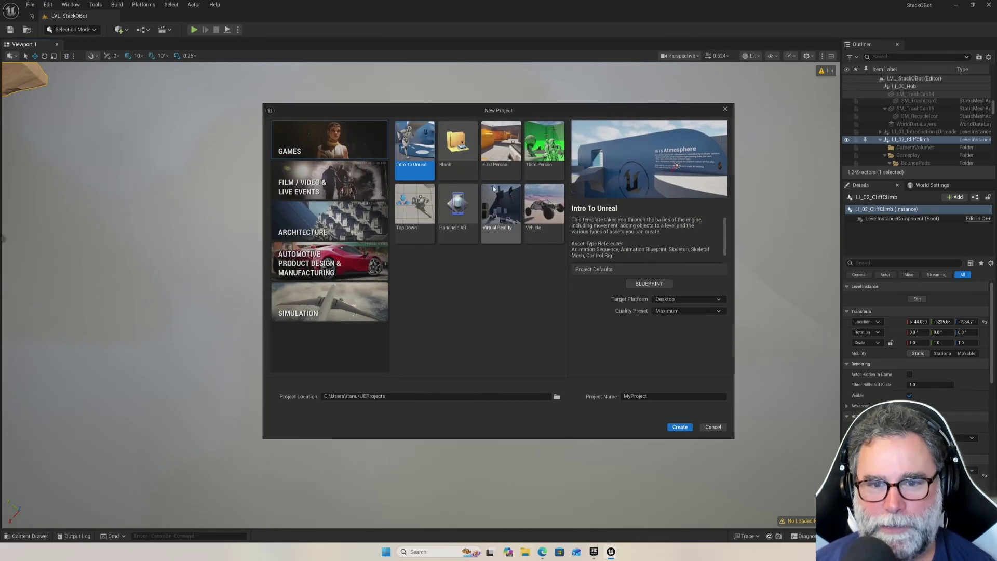
click(529, 145)
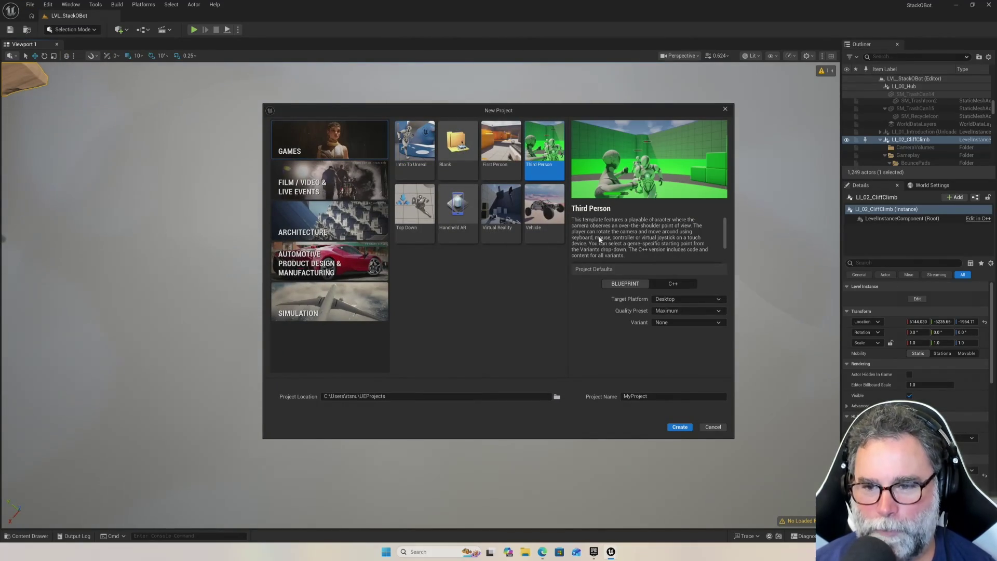
click(421, 214)
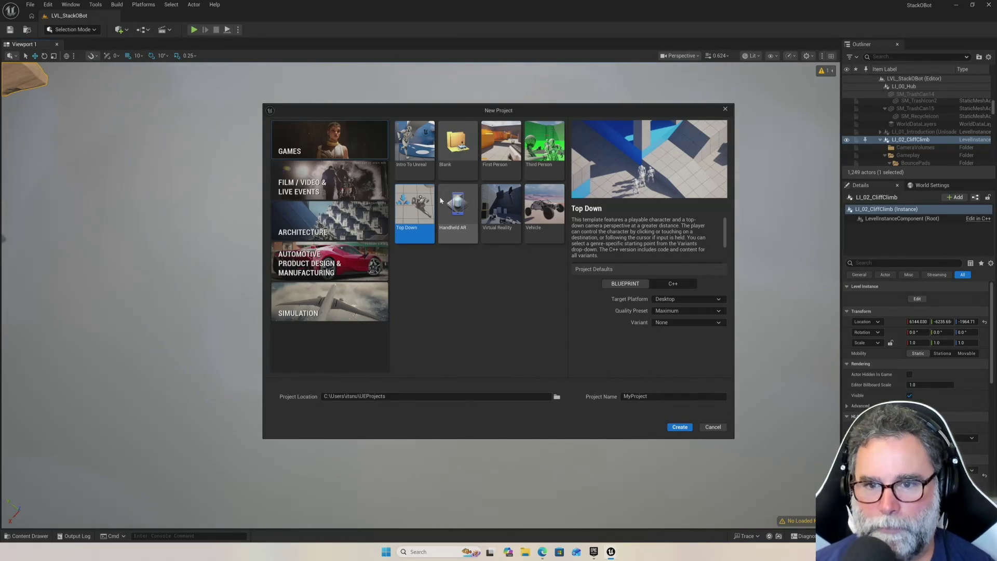
click(557, 146)
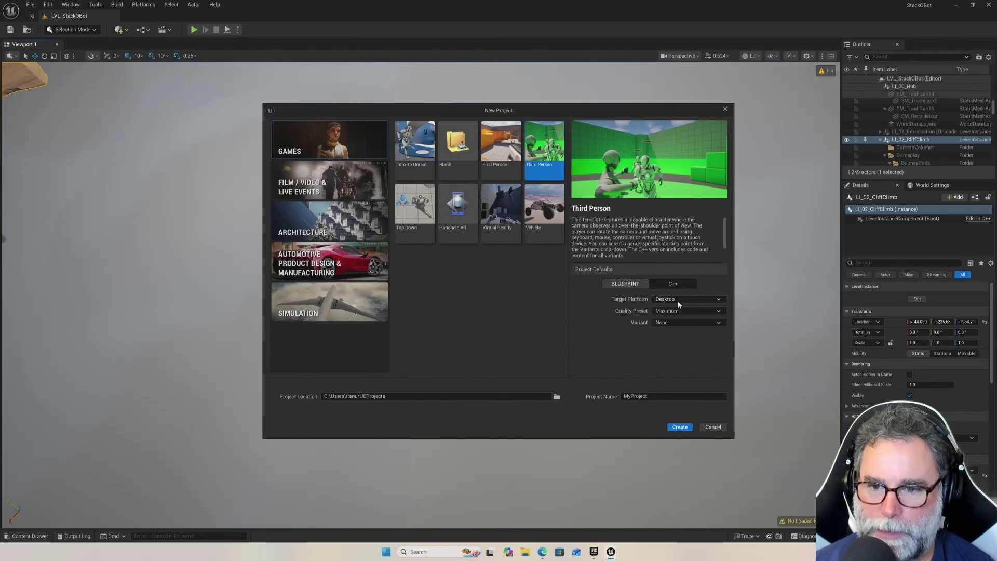
click(672, 323)
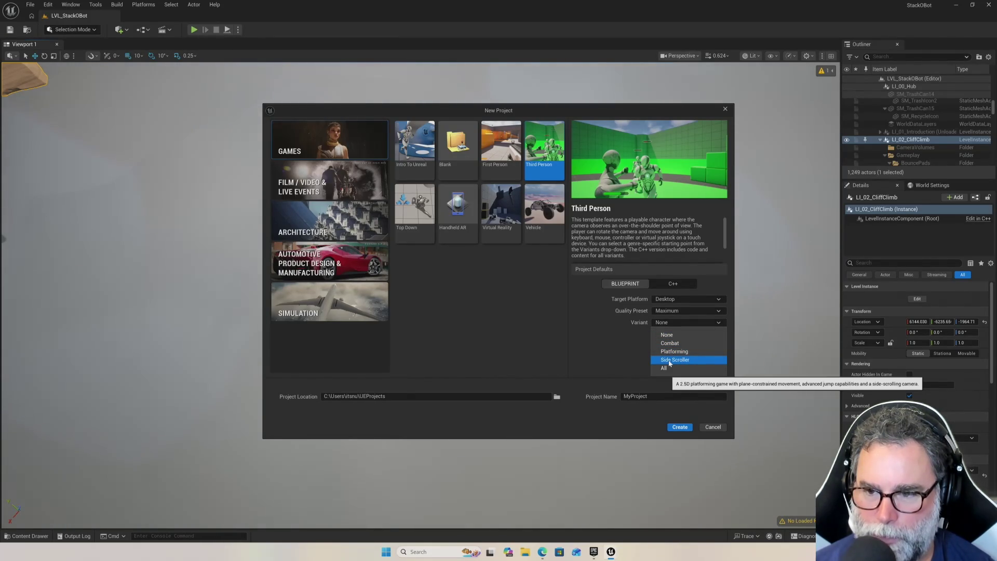
click(671, 336)
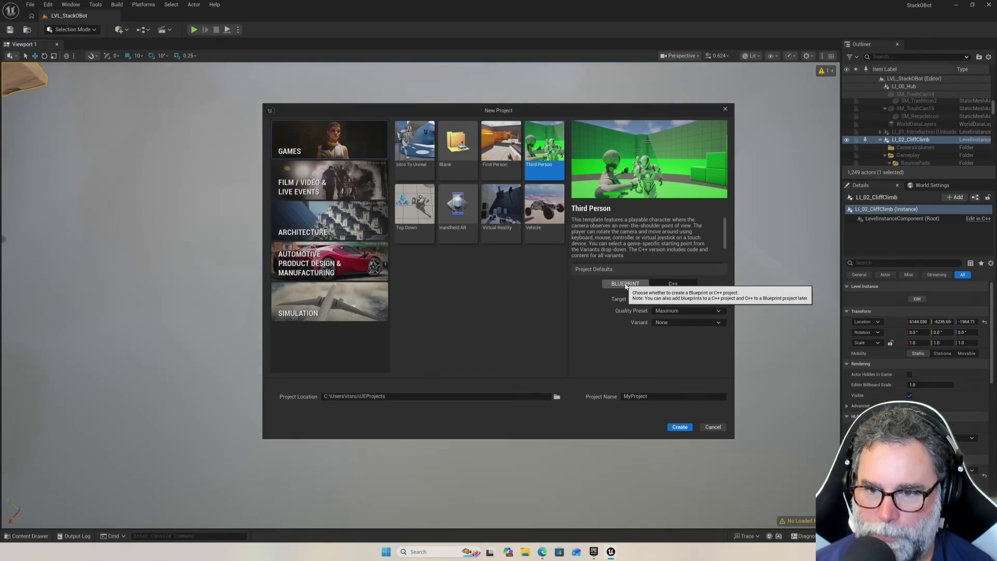
Replace the default project name MyProject with ThirdPersonEmpty.
click(640, 397)
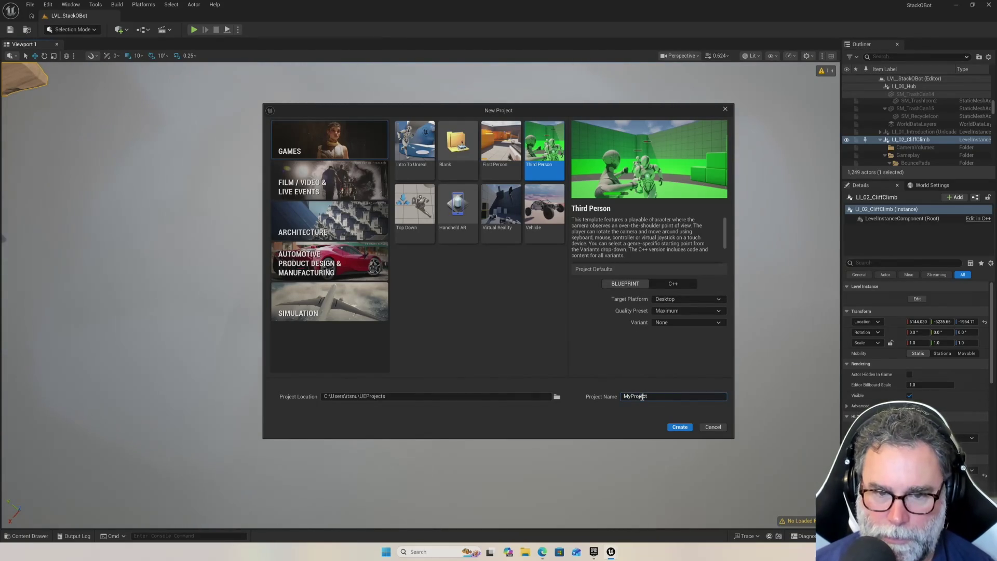
drag(654, 396, 613, 395)
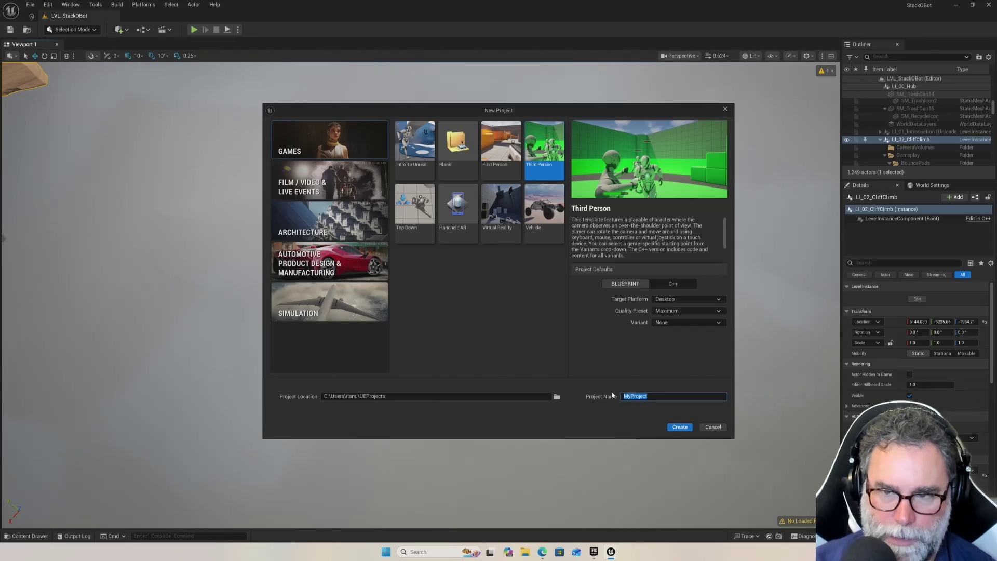
text(t)
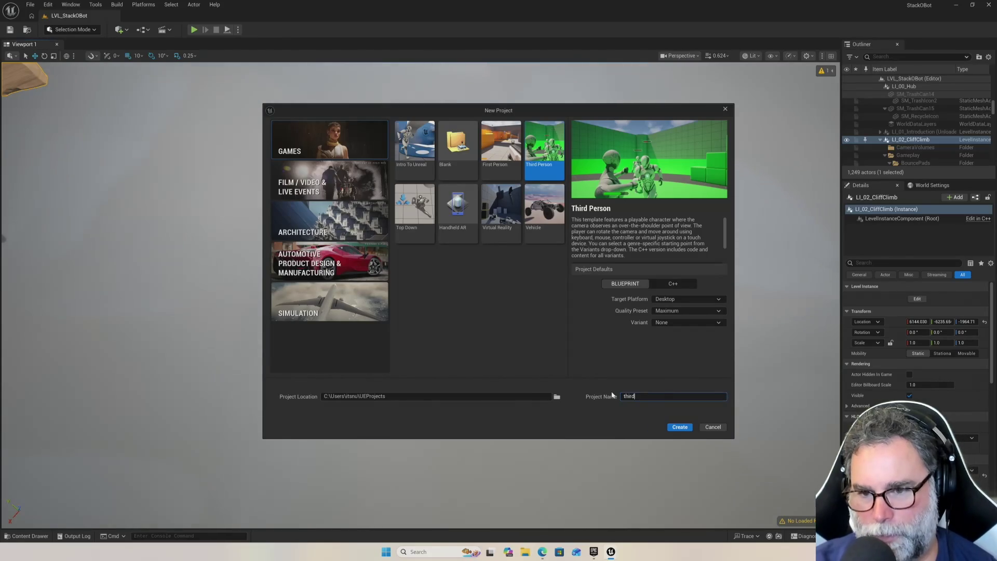
key(BackSpace)
text(empty3)
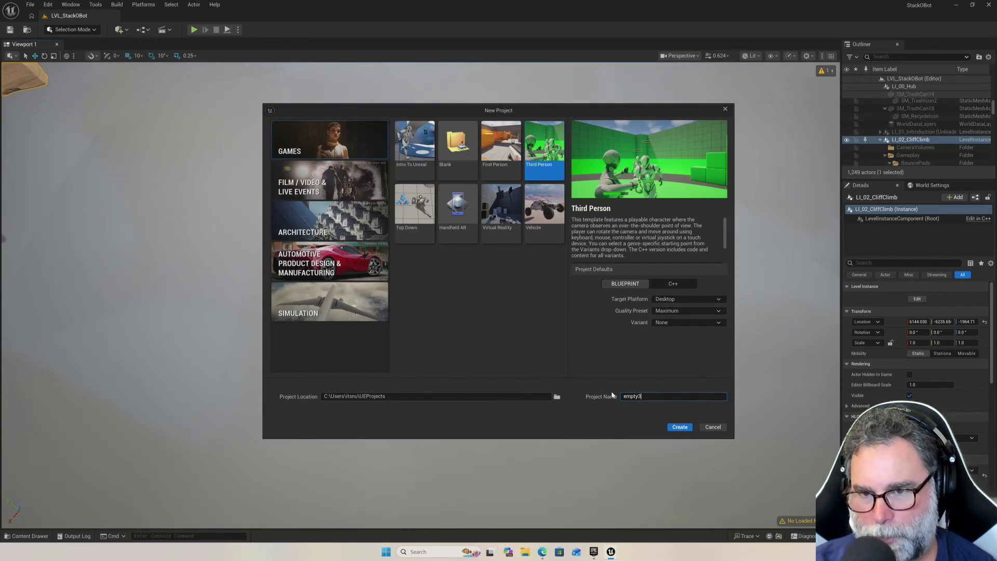
key(BackSpace)
key(BackSpace)
key(BackSpace)
text(ThirdPerson)
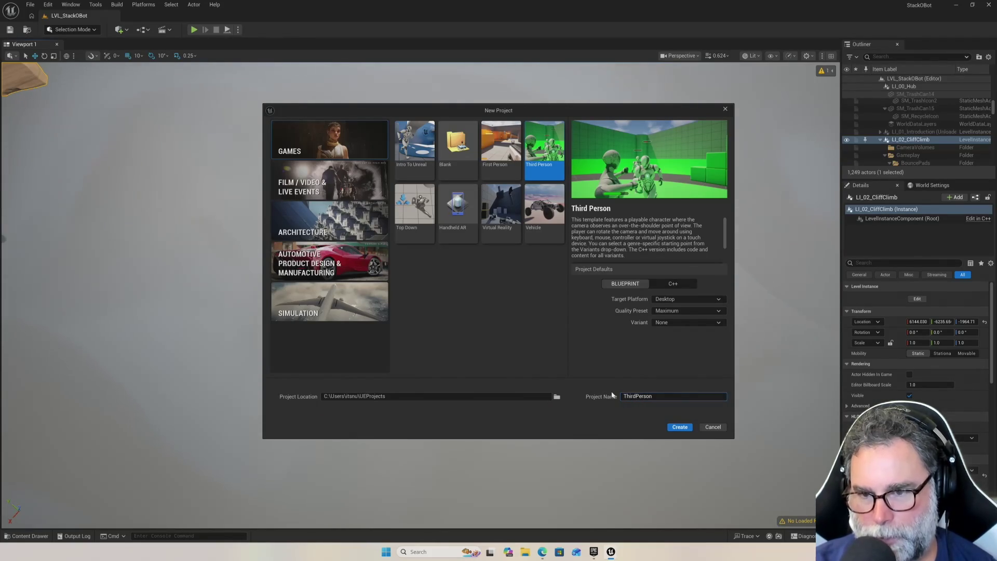
text(Empty)
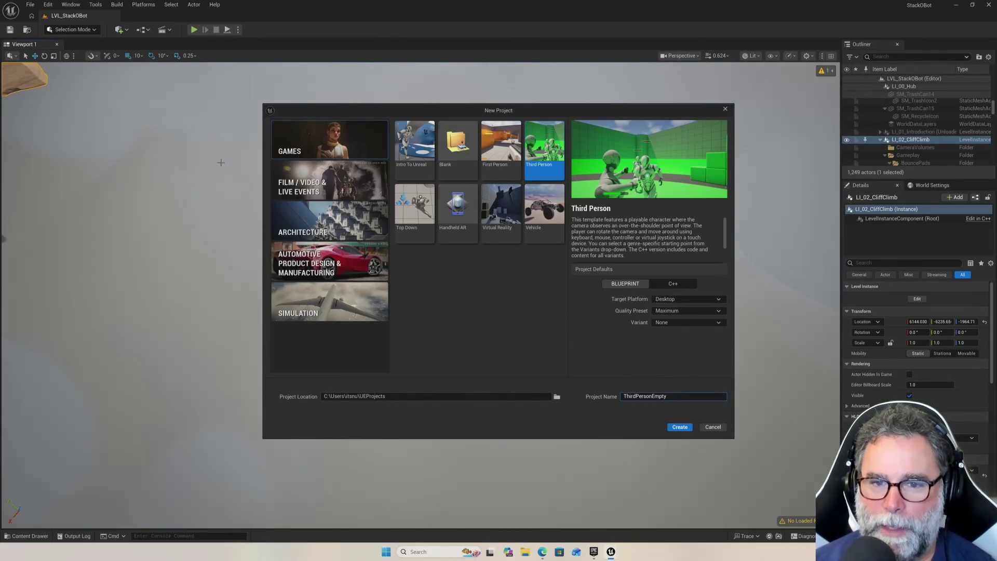
Reselect the Third Person template after previewing Top Down, and create the ThirdPersonEmpty project.
click(418, 206)
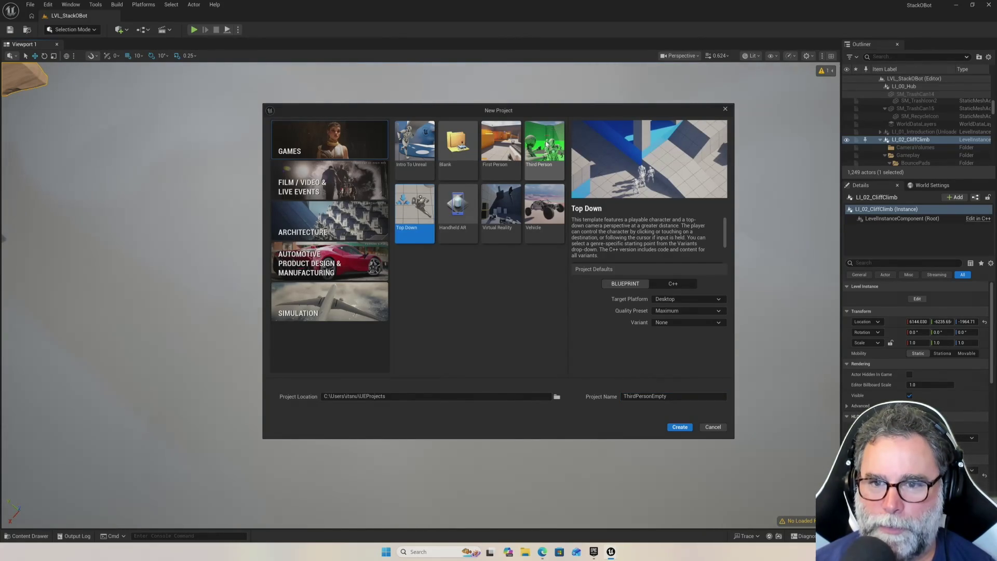
click(544, 148)
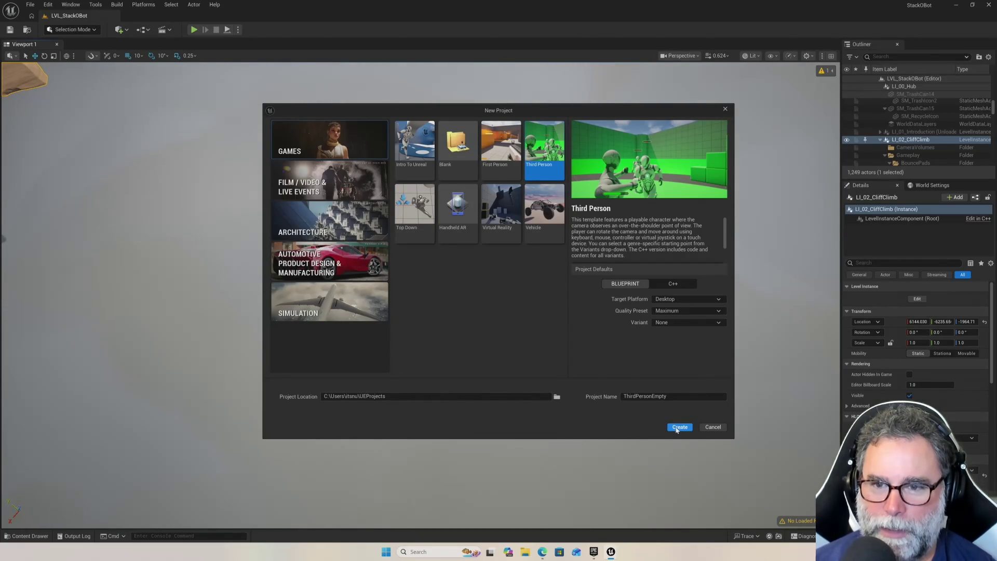
click(678, 427)
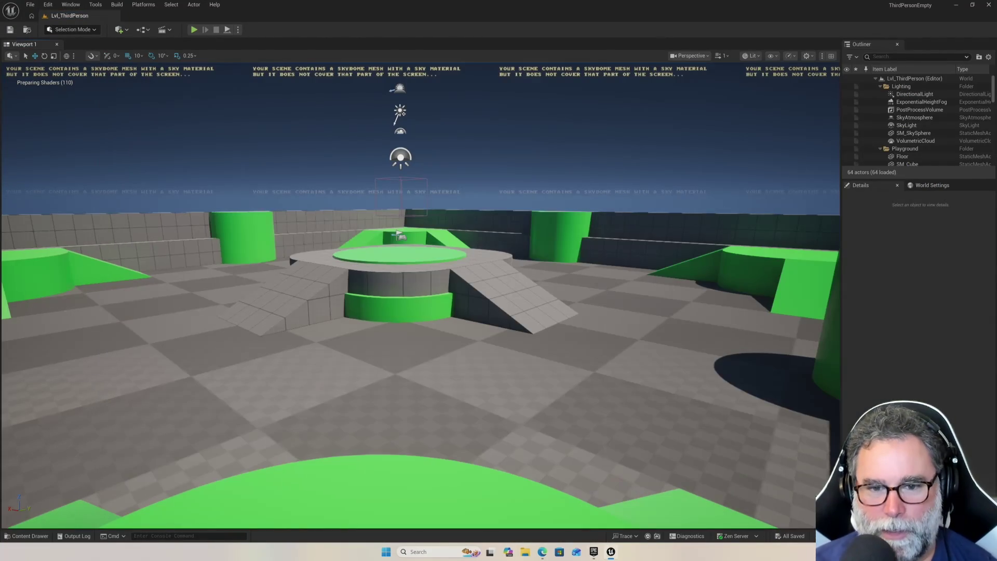
click(467, 329)
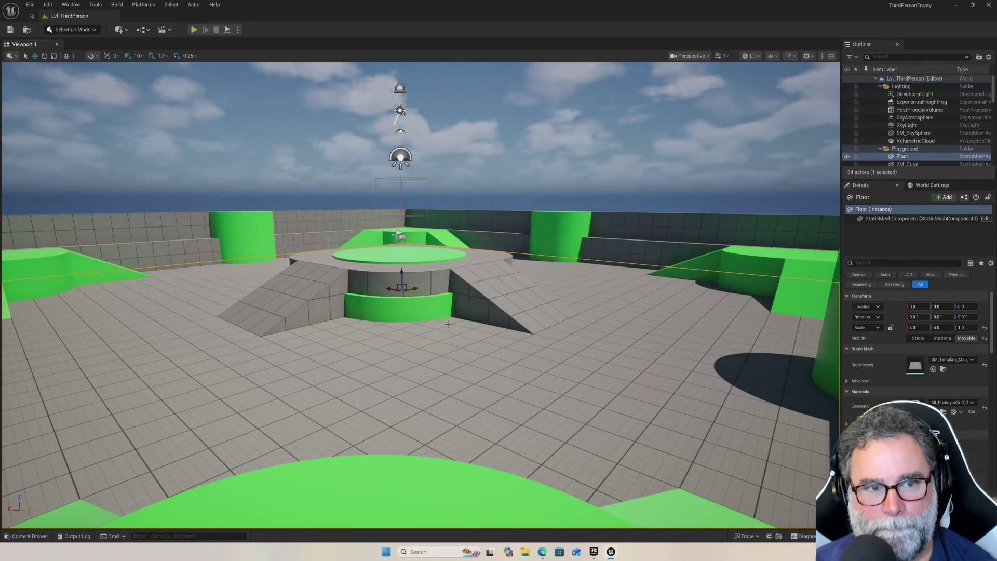
right_click(464, 338)
click(457, 341)
key(w)
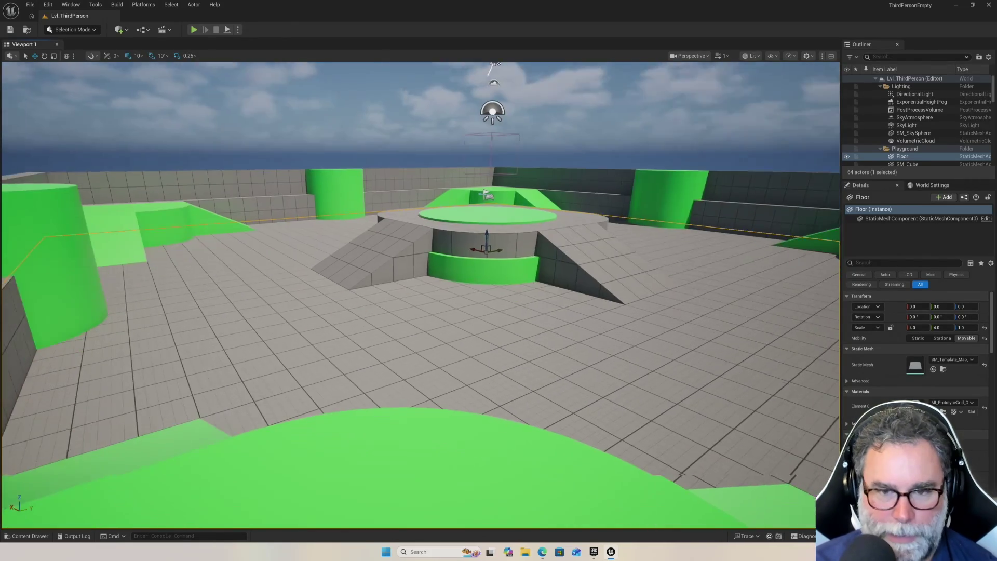
scroll(462, 324, up, 2)
key(s)
scroll(463, 323, down, 1)
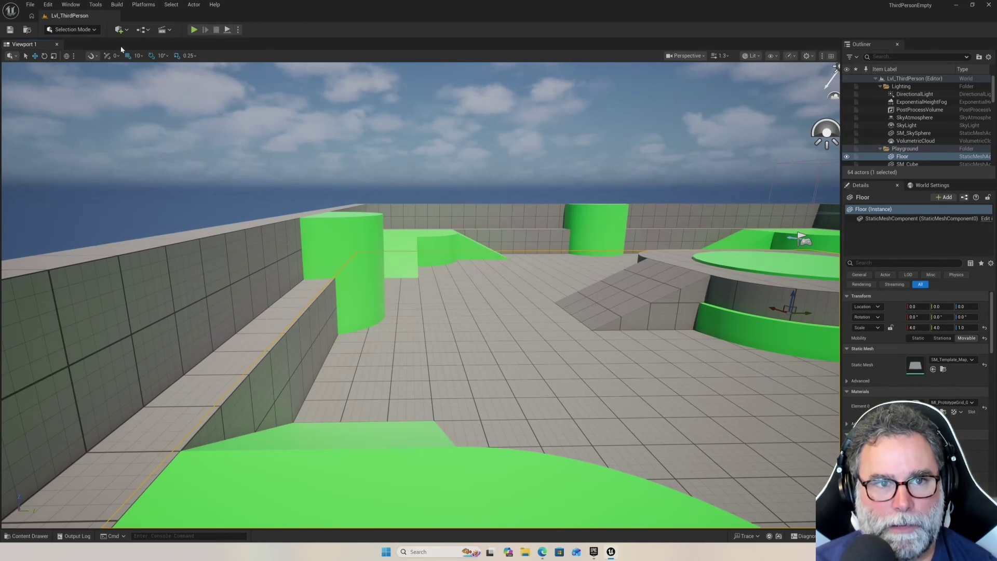
click(194, 30)
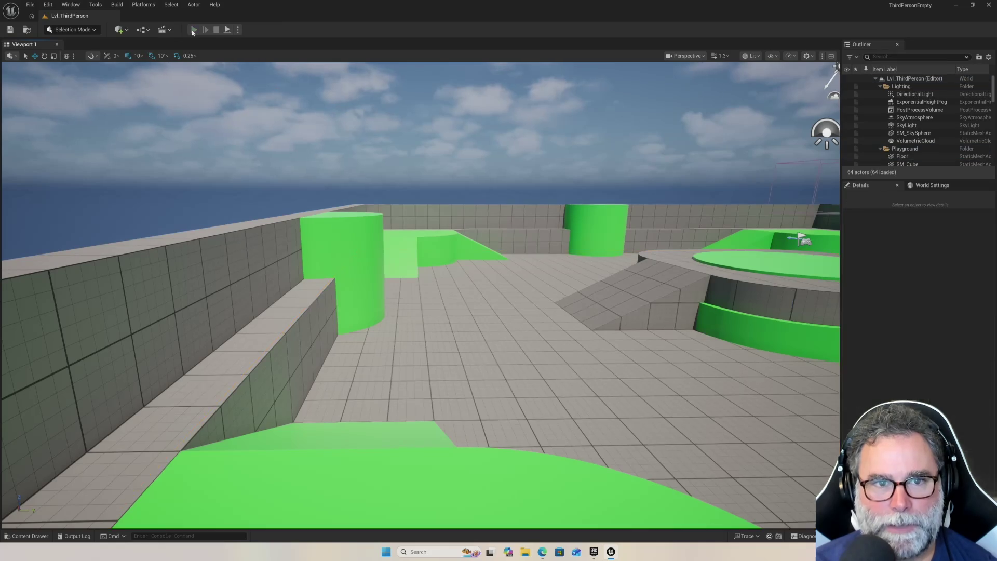
click(378, 310)
key(w)
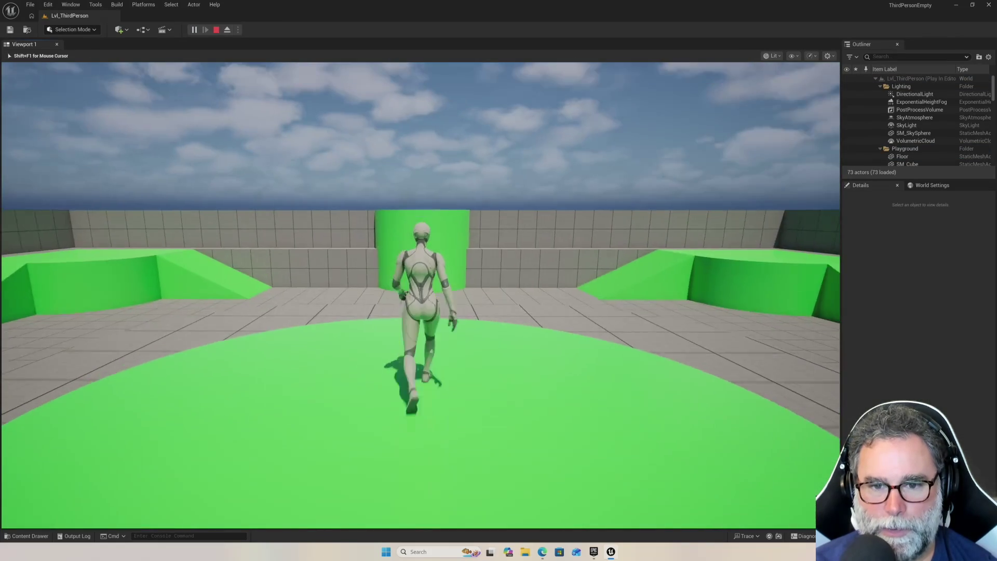
mouse_move(498, 280)
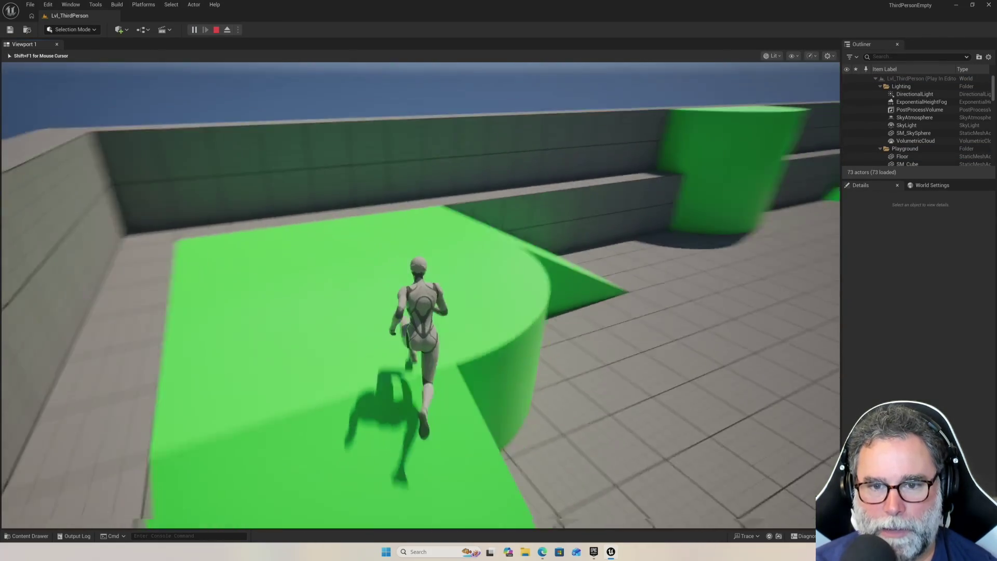
key(space)
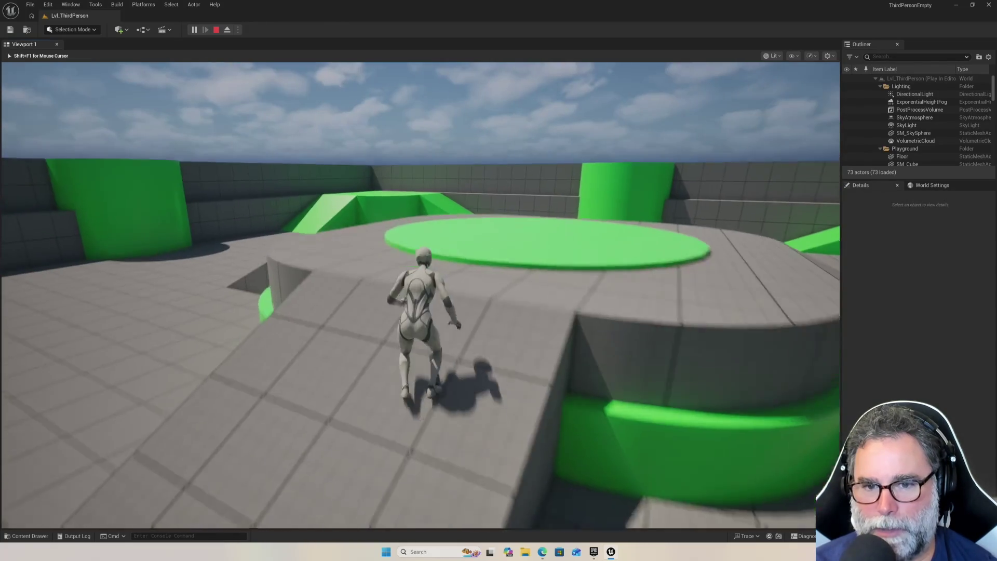
key(space)
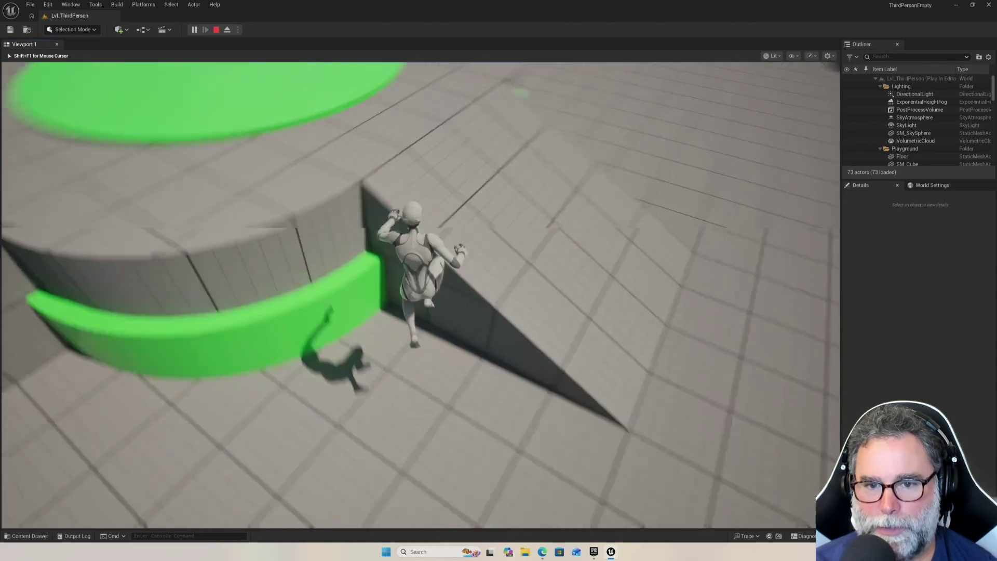
key(w)
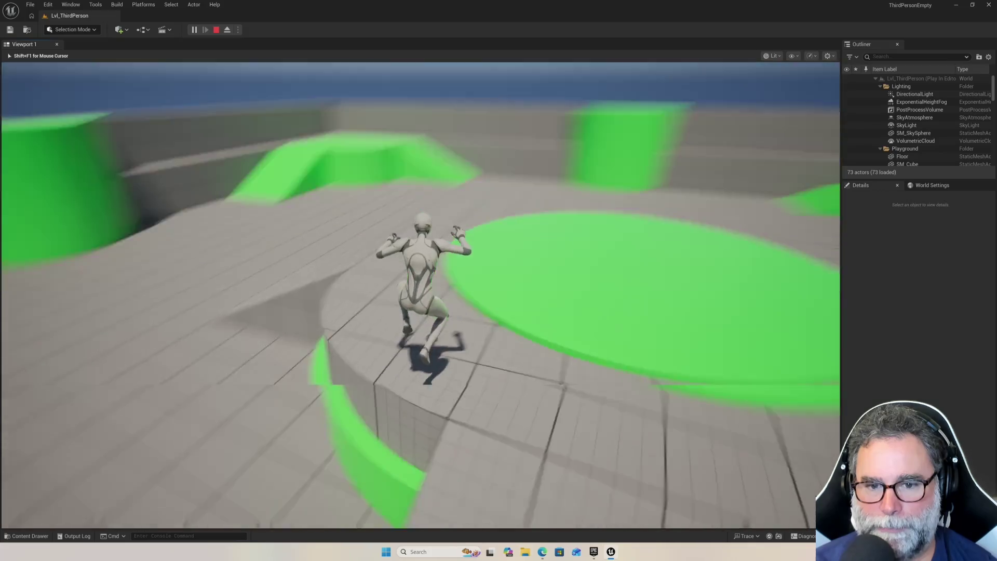
key(Escape)
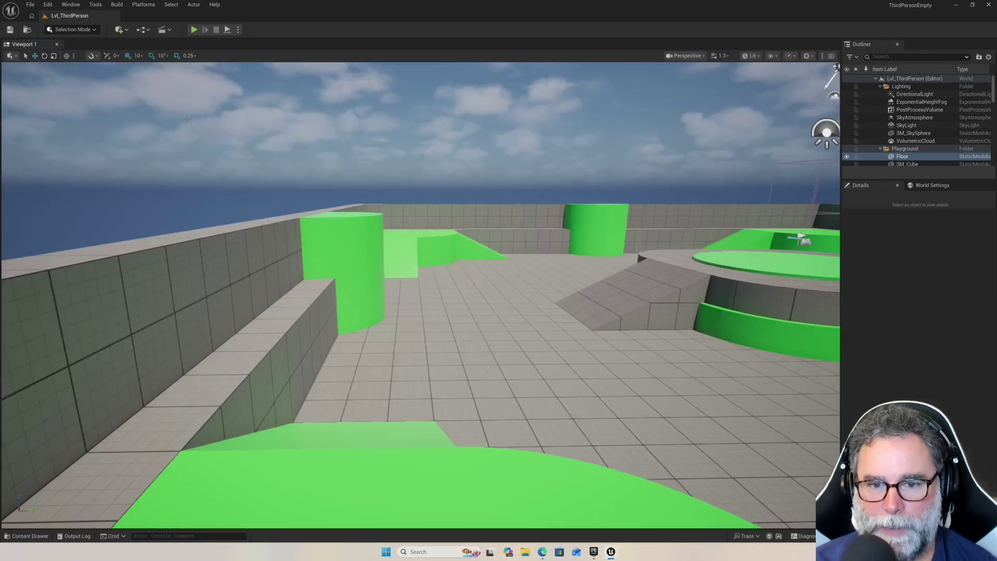
key(f)
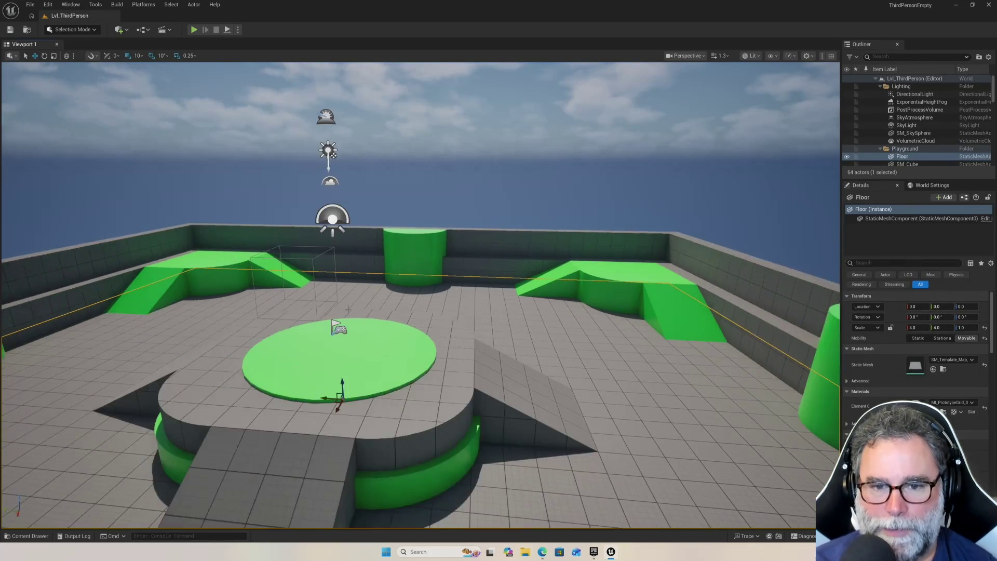
scroll(282, 223, down, 2)
scroll(338, 215, up, 2)
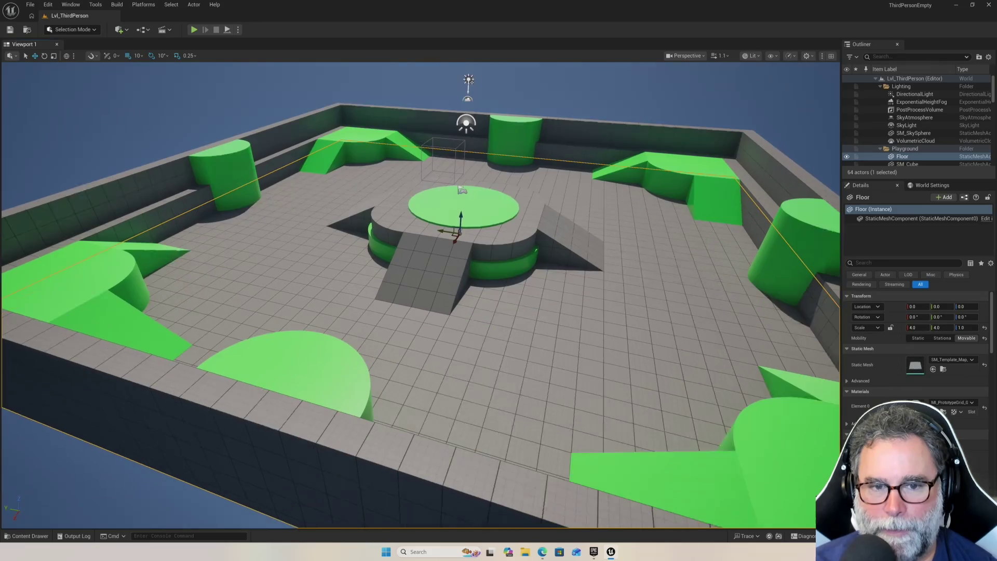
scroll(339, 216, down, 2)
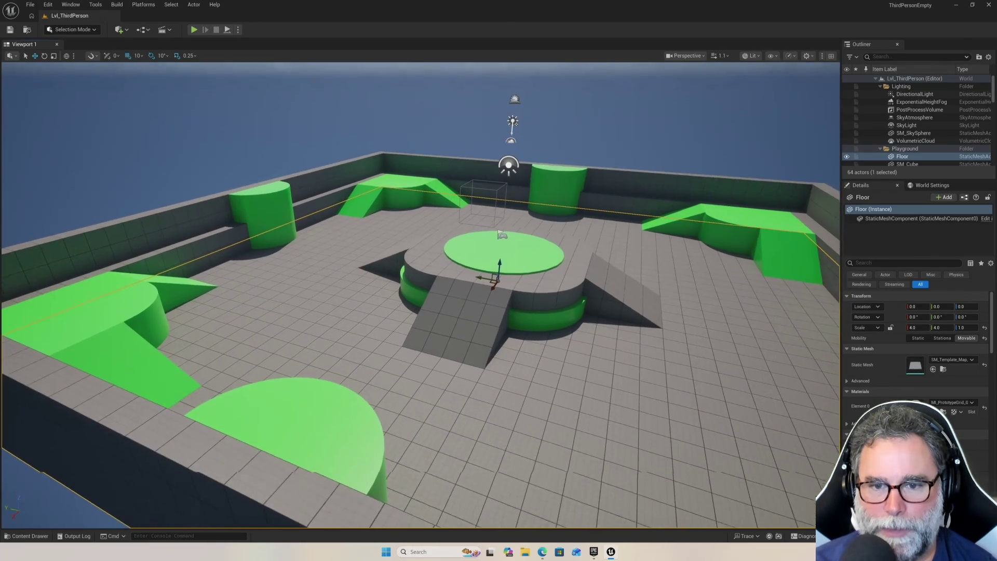
drag(380, 200, 380, 234)
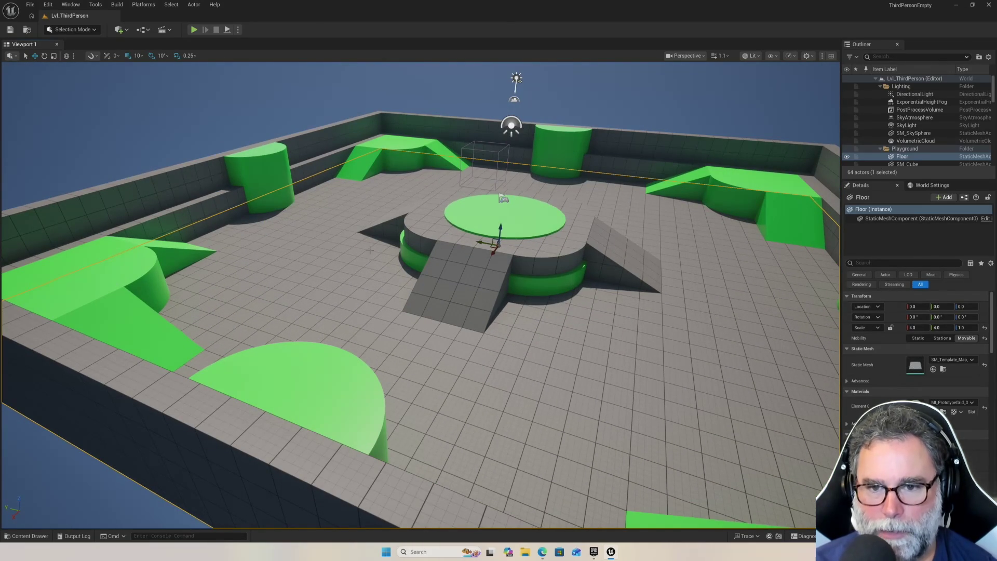
mouse_move(231, 247)
mouse_down()
mouse_move(242, 247)
mouse_move(231, 247)
mouse_up()
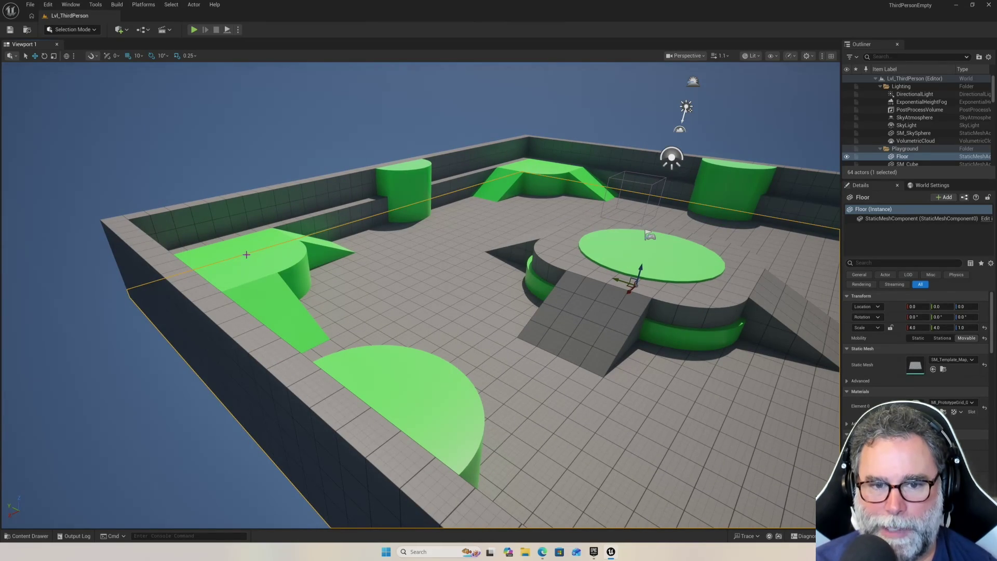
drag(379, 251, 347, 245)
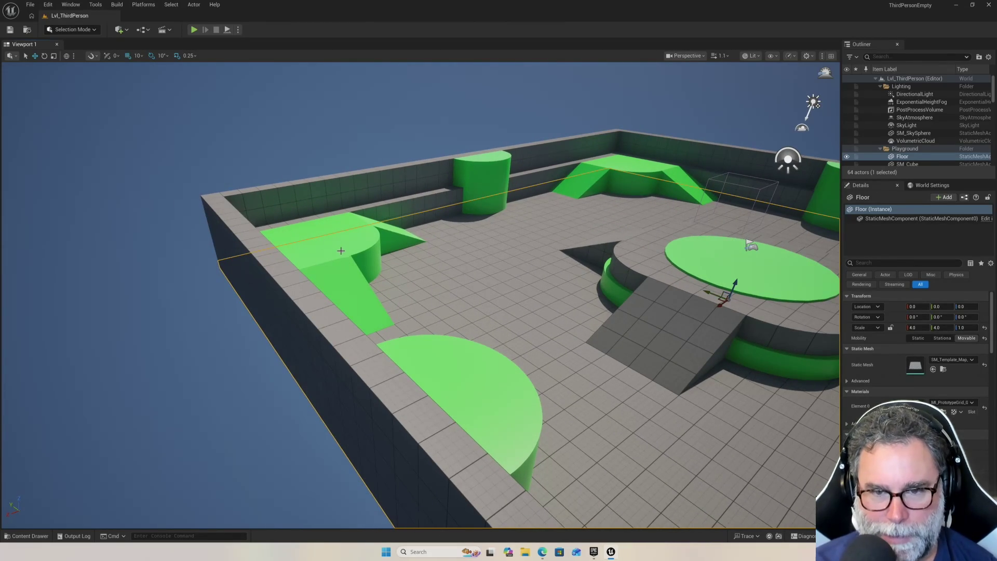
key(f)
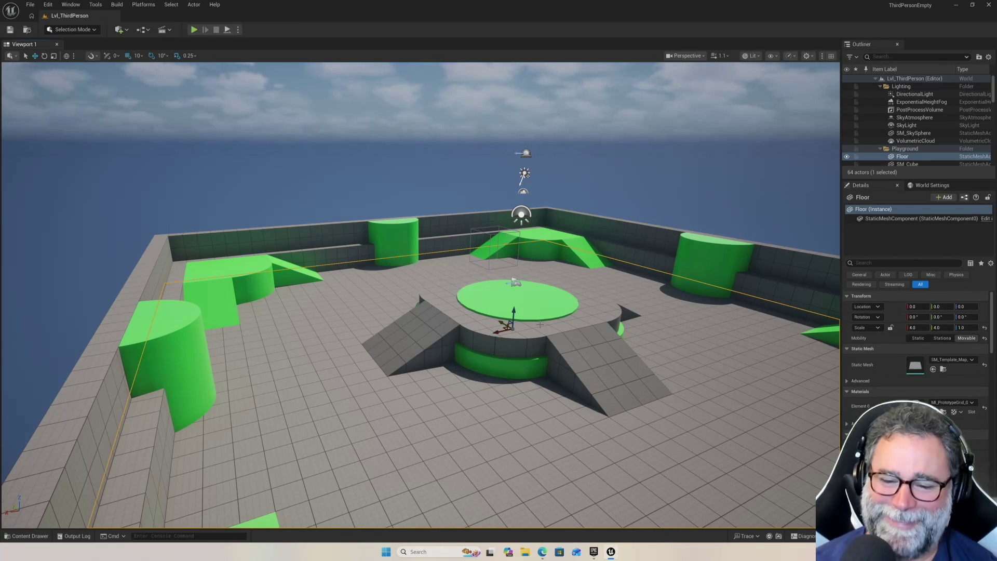
drag(584, 227, 603, 208)
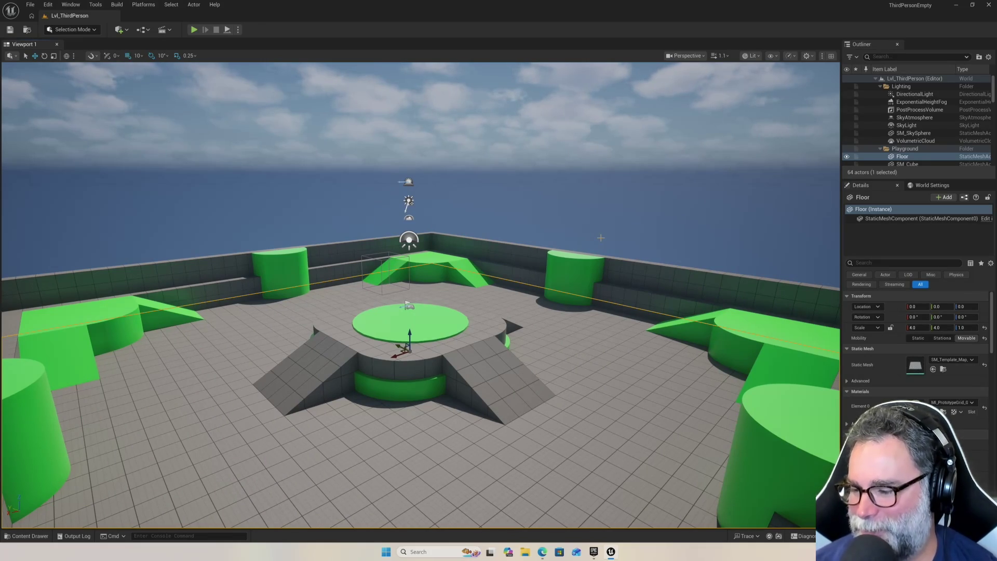
drag(591, 241, 588, 243)
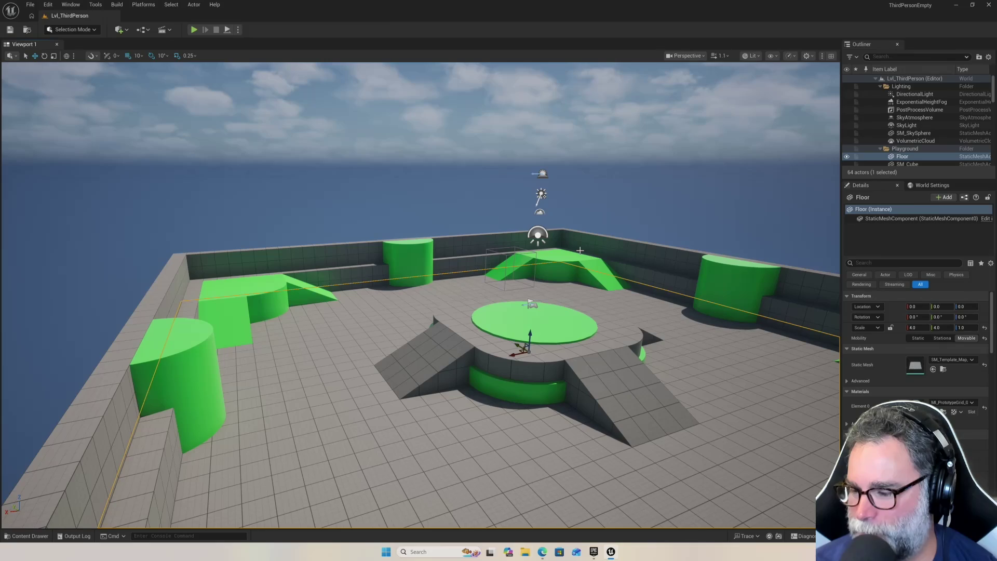
mouse_move(531, 273)
mouse_down()
mouse_move(477, 276)
mouse_move(449, 242)
mouse_move(433, 239)
mouse_up()
click(439, 405)
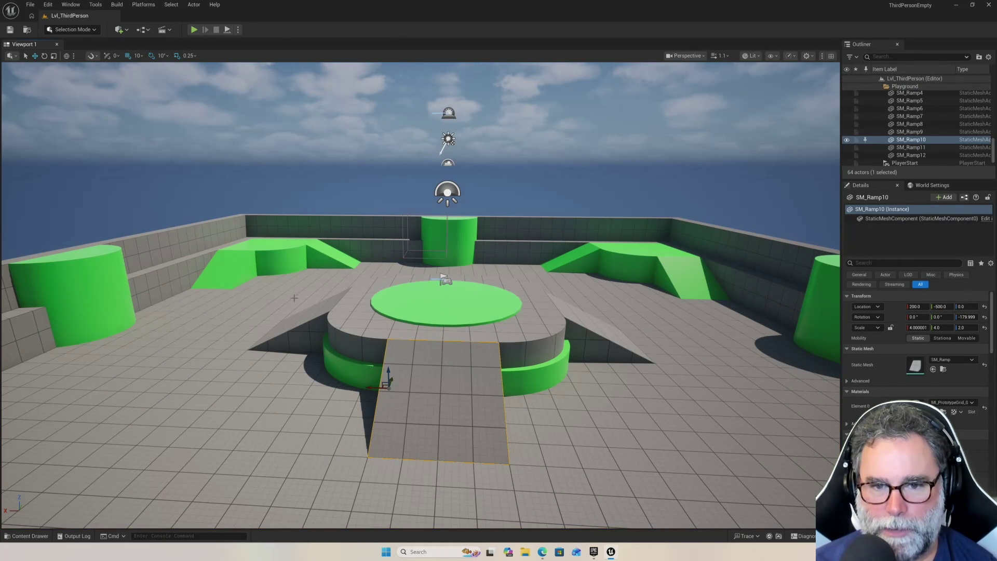
Frame the front ramp SM_Ramp10 with F, inspect it from the side and above, and delete it.
drag(635, 254, 606, 243)
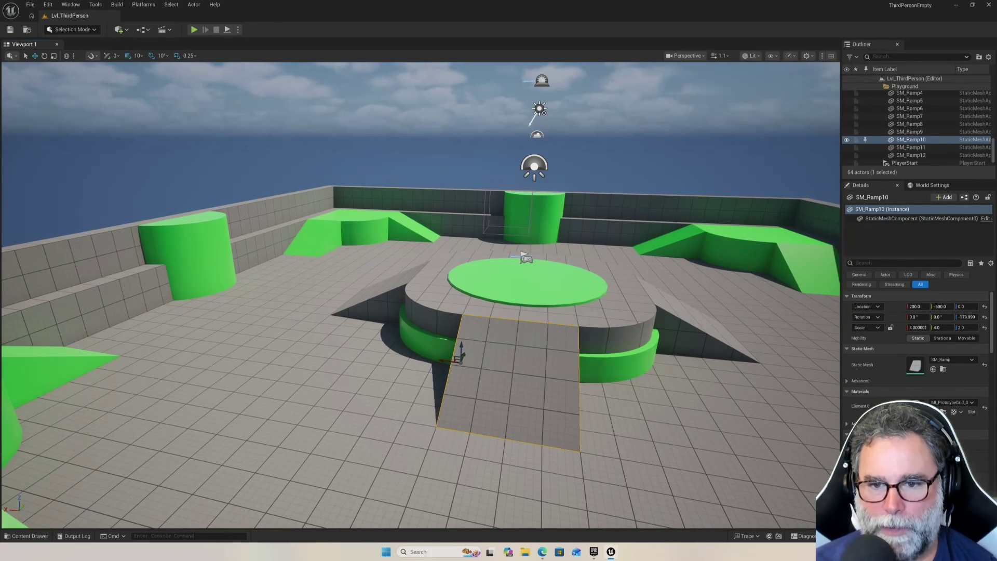
drag(417, 358, 447, 357)
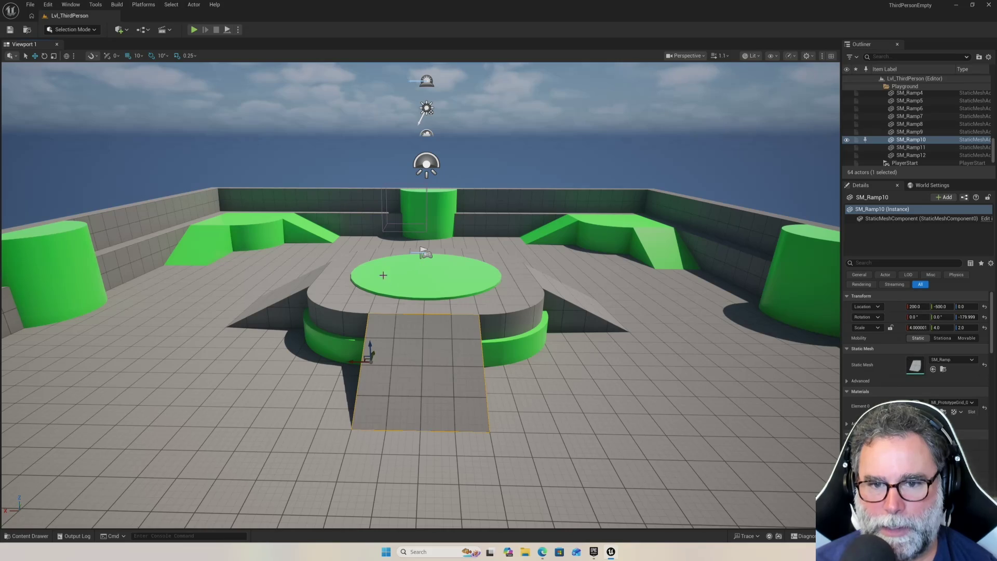
drag(622, 350, 1, 393)
drag(382, 329, 171, 335)
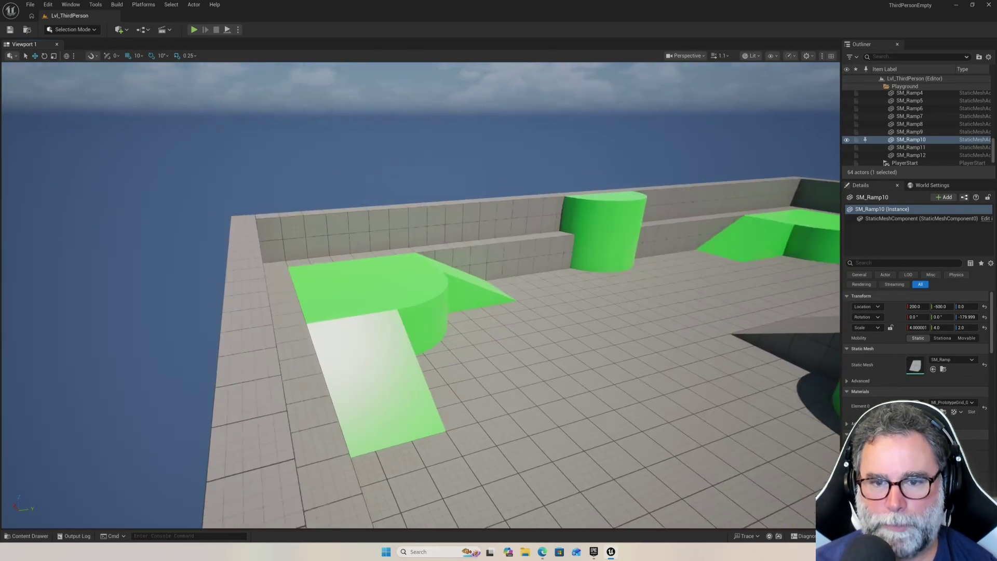
drag(423, 312, 422, 475)
key(f)
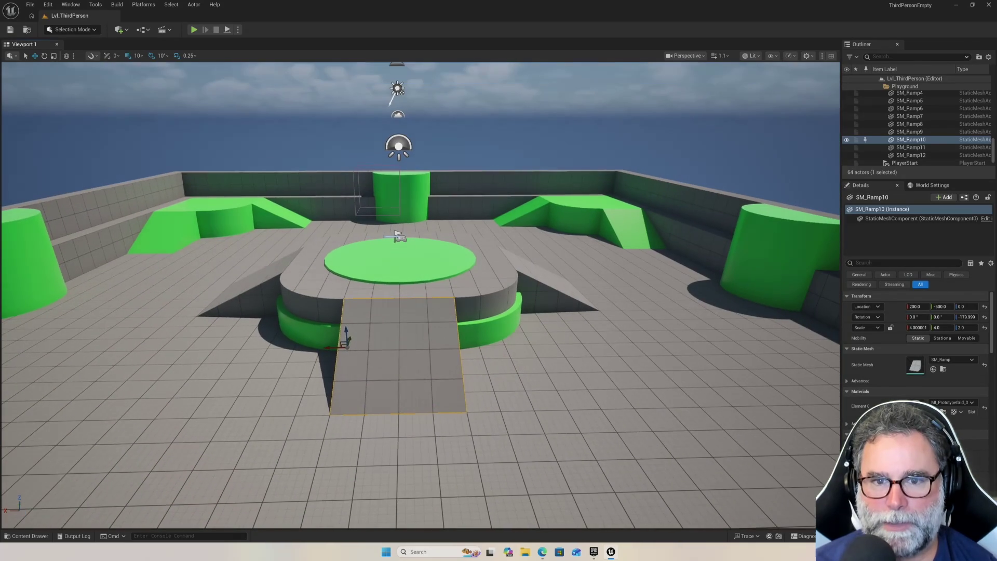
drag(421, 295, 421, 218)
drag(420, 280, 342, 280)
drag(650, 281, 651, 260)
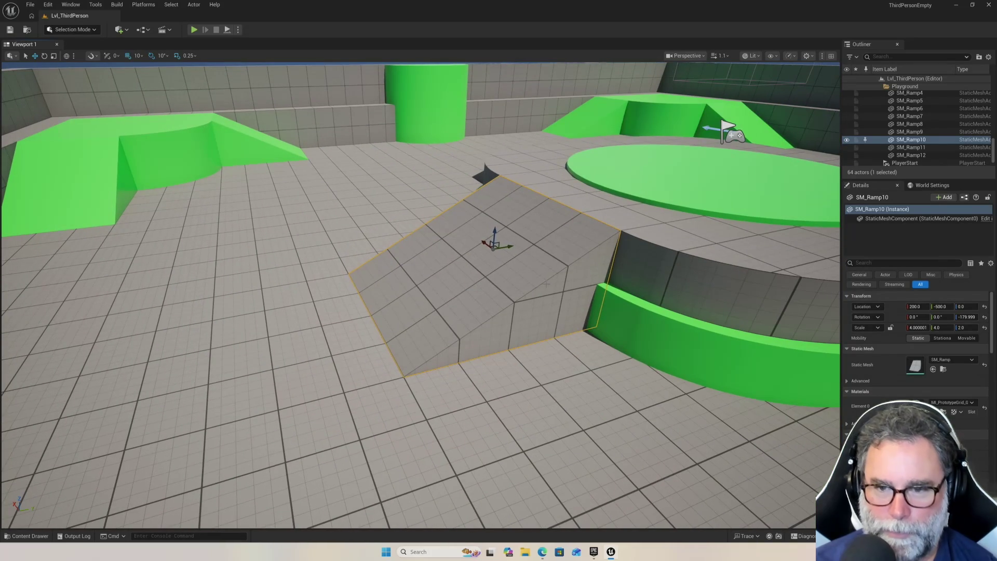
key(Delete)
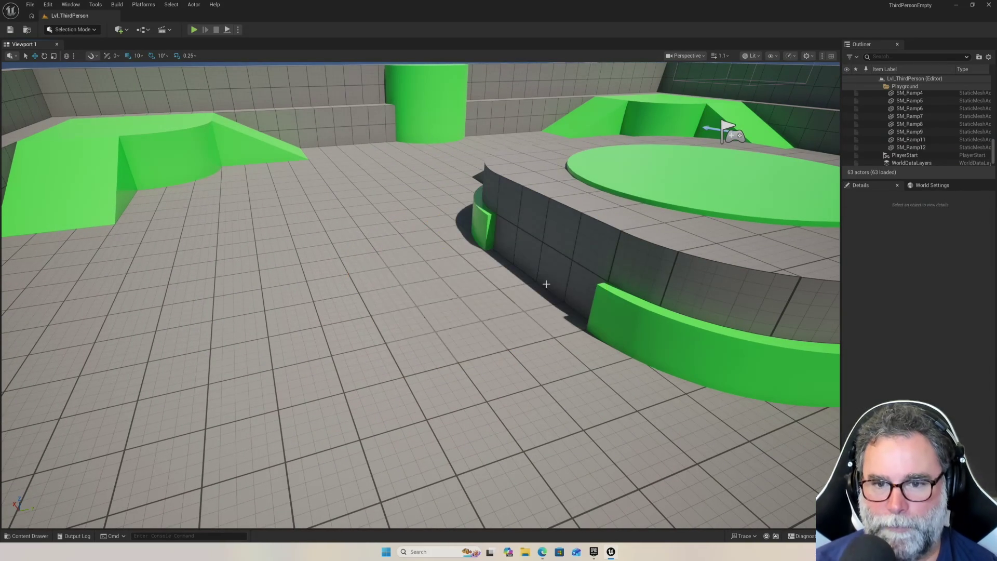
Delete the side ramp SM_Ramp9, the front and left wall segments, and SM_Cylinder.
drag(572, 286, 510, 245)
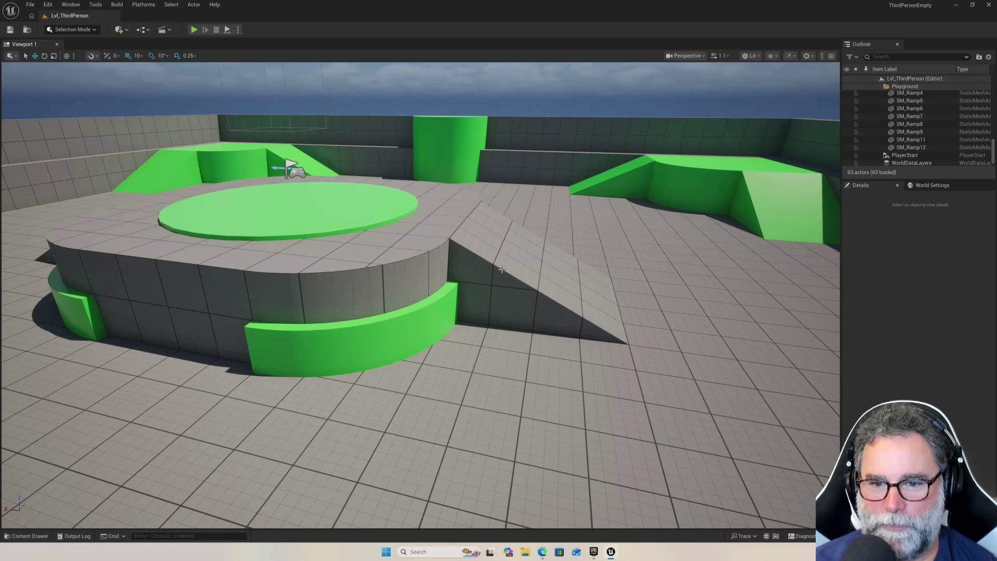
click(507, 257)
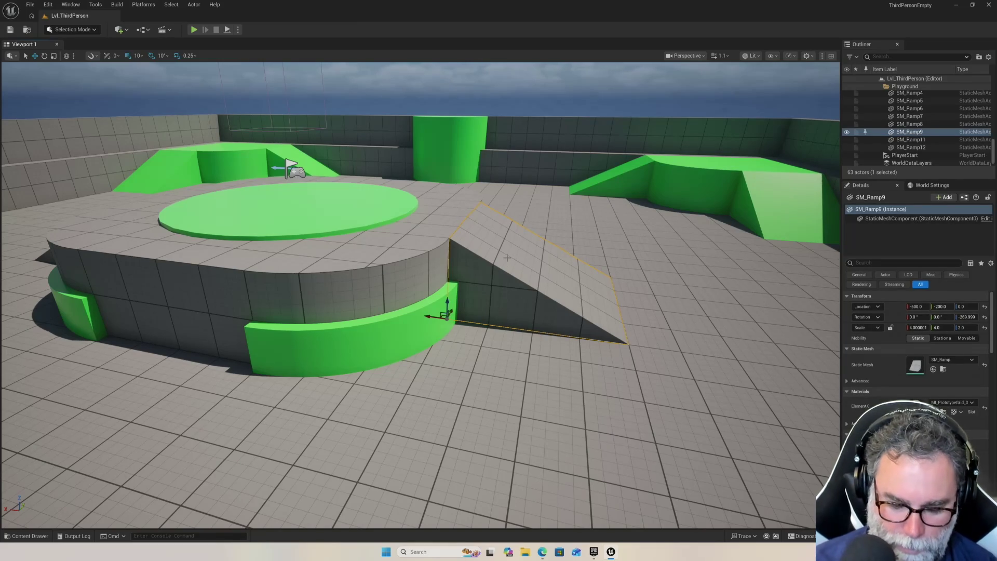
key(Delete)
drag(548, 253, 529, 249)
click(451, 229)
key(Delete)
click(311, 232)
key(Delete)
click(405, 183)
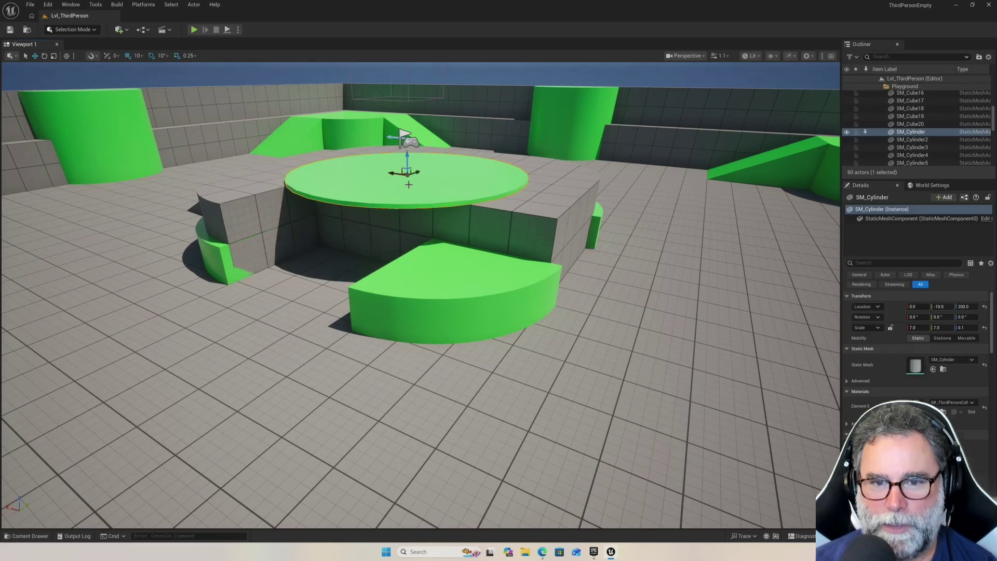
key(Delete)
Delete more central wall segments and SM_Ramp11, then select the SM_Cube14 wall piece.
click(507, 191)
key(Delete)
click(428, 210)
key(Delete)
click(259, 218)
key(Delete)
click(259, 223)
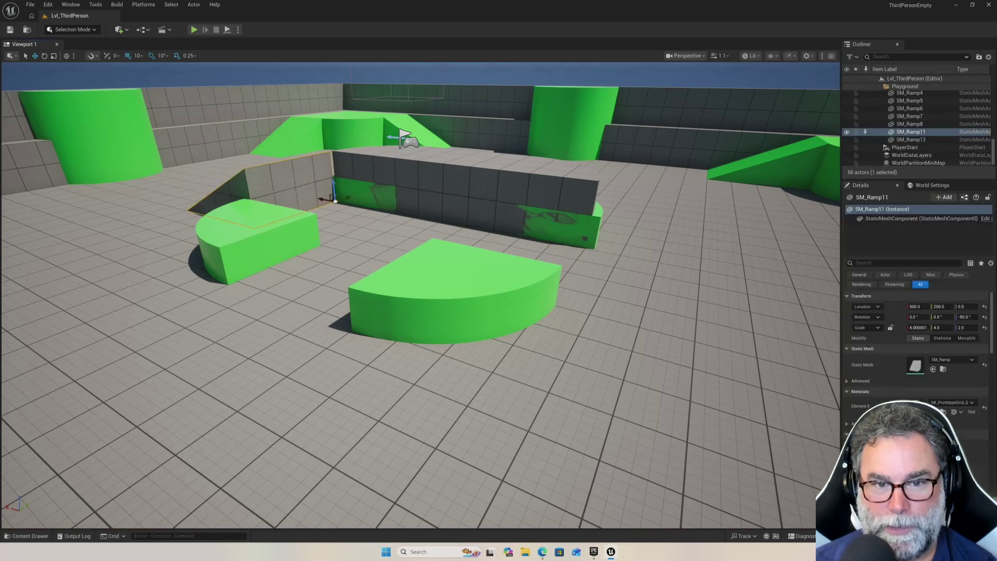
key(Delete)
click(483, 188)
key(Delete)
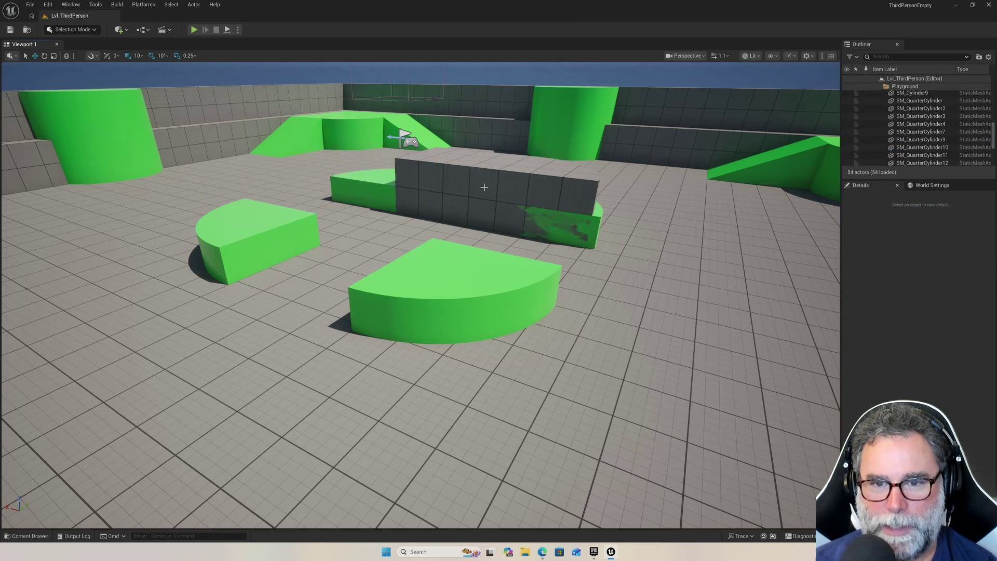
click(482, 186)
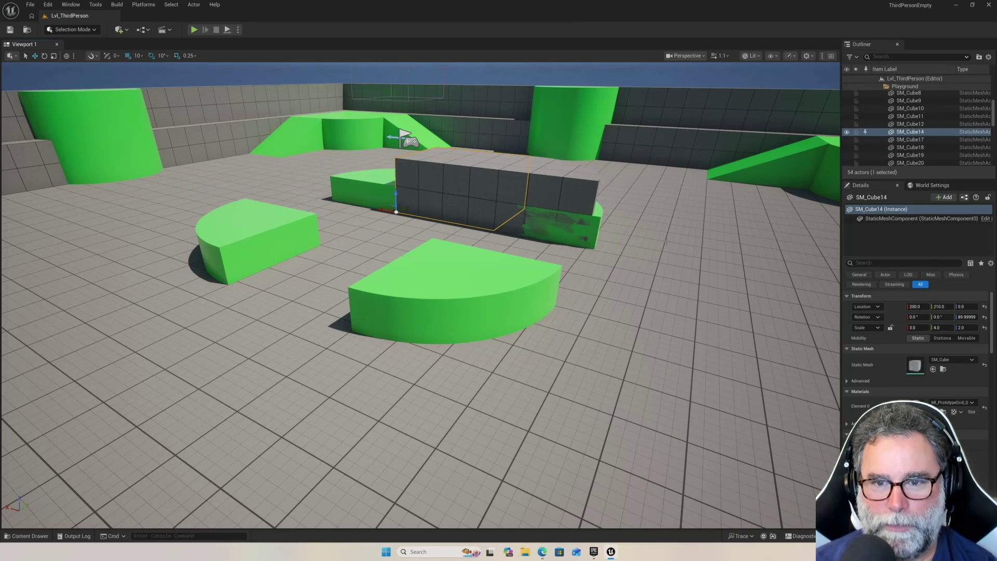
Delete both green quarter-cylinders and the green block in the centre.
mouse_move(331, 242)
mouse_down()
mouse_move(218, 244)
mouse_move(302, 234)
mouse_move(331, 242)
mouse_up()
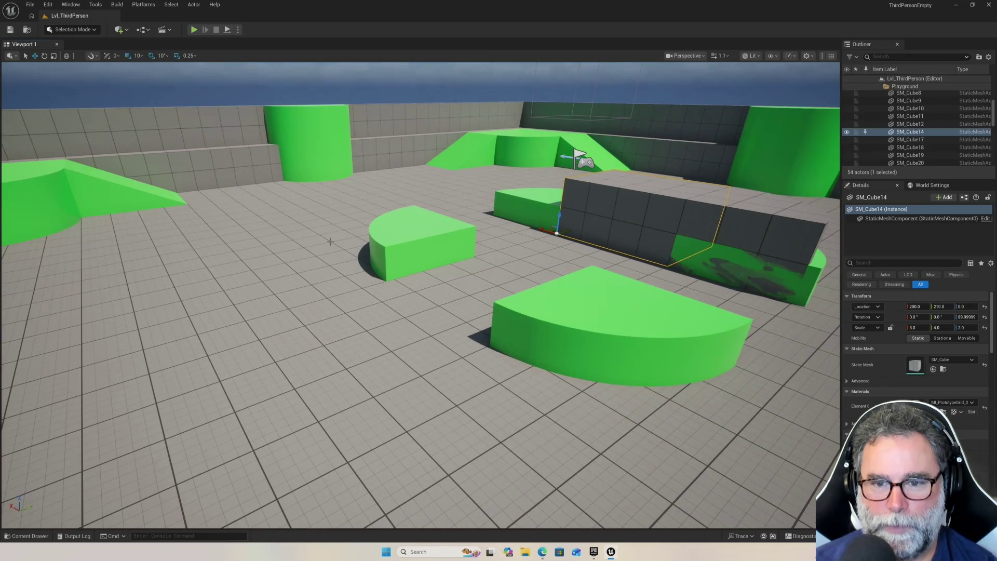
click(393, 229)
key(Delete)
click(572, 285)
key(Delete)
click(539, 211)
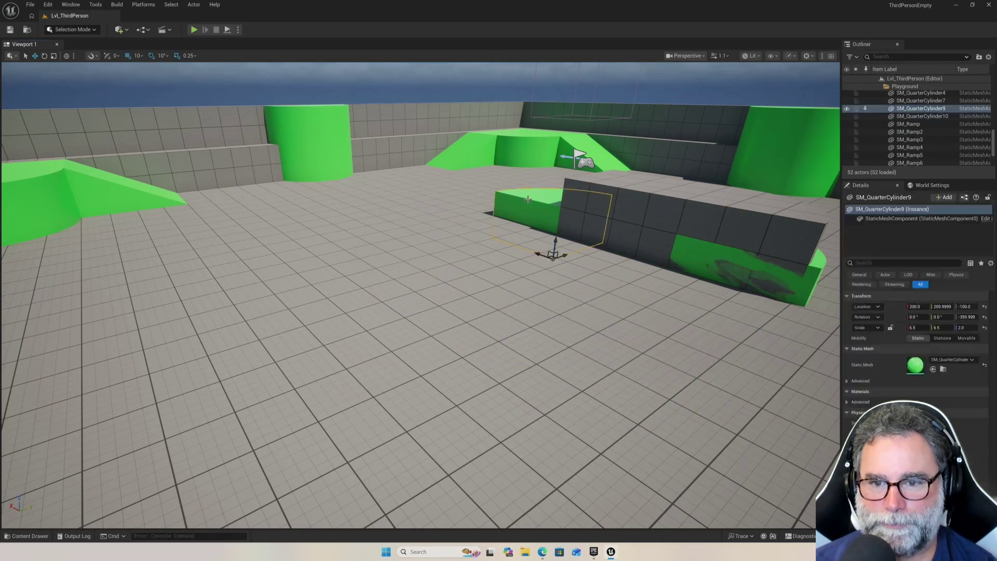
key(Delete)
mouse_move(539, 211)
mouse_down()
mouse_move(654, 215)
mouse_move(676, 202)
mouse_move(691, 161)
mouse_move(551, 169)
mouse_move(631, 169)
mouse_up()
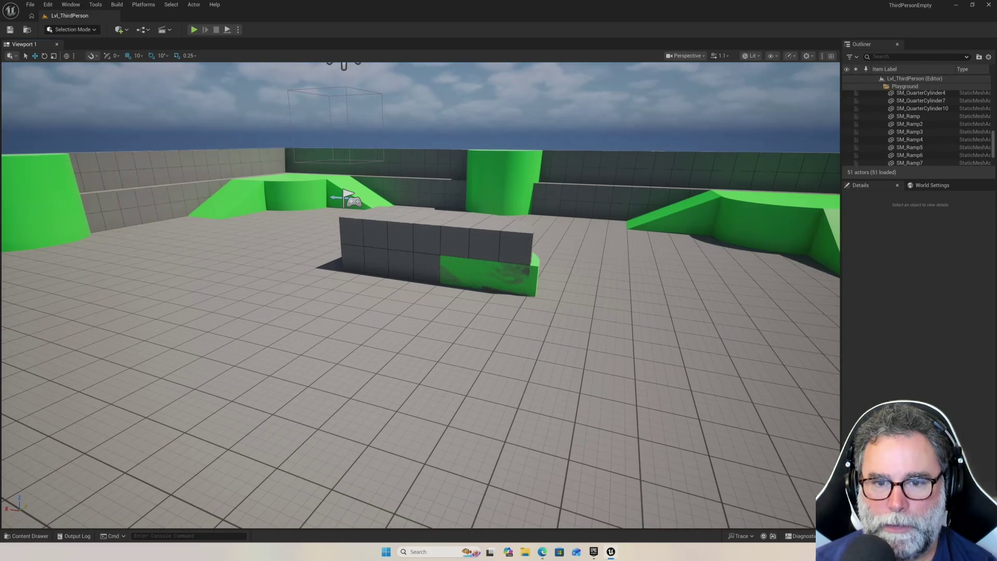
Delete SM_QuarterCylinder7 from the centre of the platform.
click(475, 227)
drag(475, 227, 547, 227)
mouse_move(485, 267)
mouse_down()
mouse_move(472, 275)
mouse_move(465, 330)
mouse_move(450, 261)
mouse_move(543, 167)
mouse_up()
right_click(544, 170)
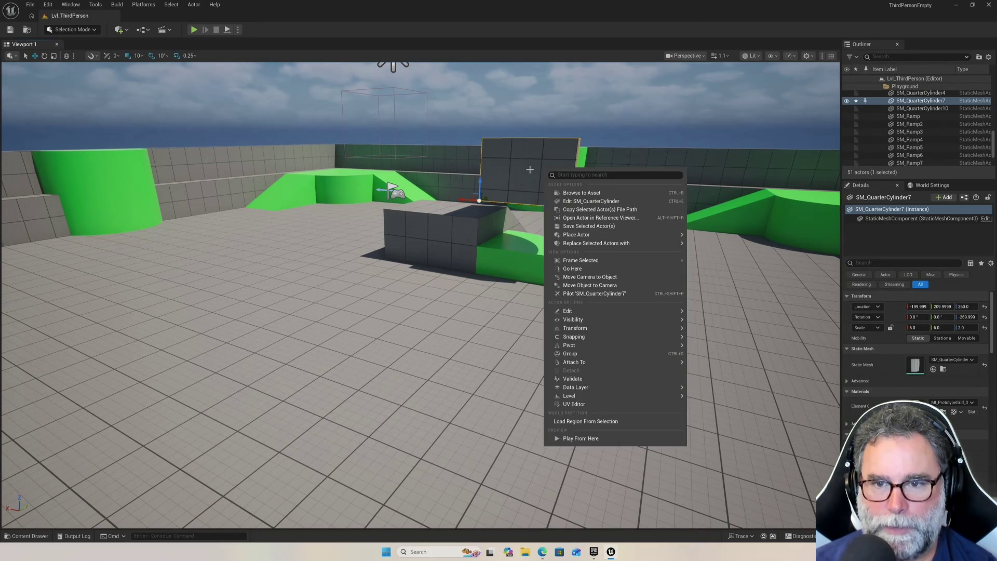
key(Escape)
key(Delete)
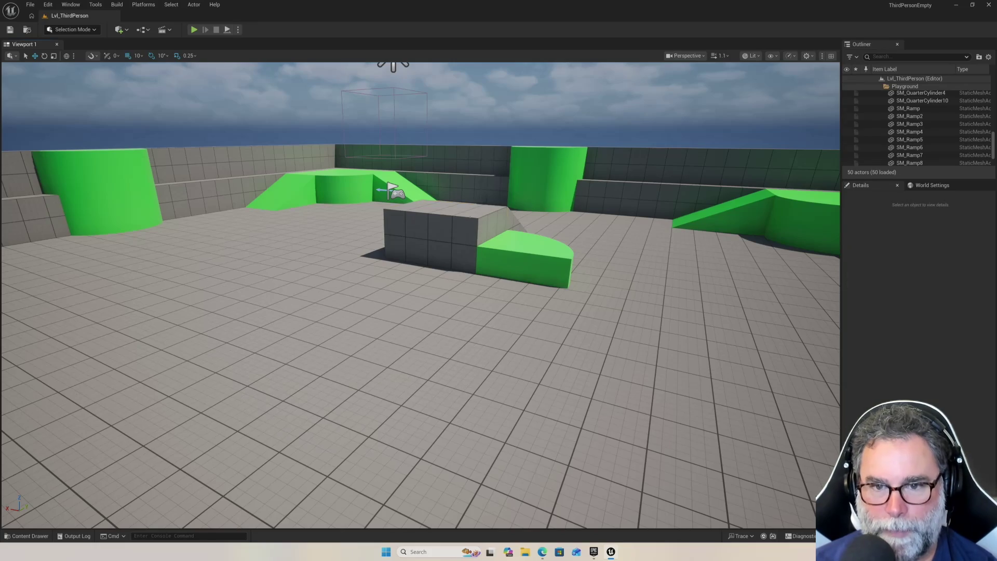
Move SM_Cube14 left and up, then delete SM_Ramp12 and the green quarter-cylinder.
click(428, 231)
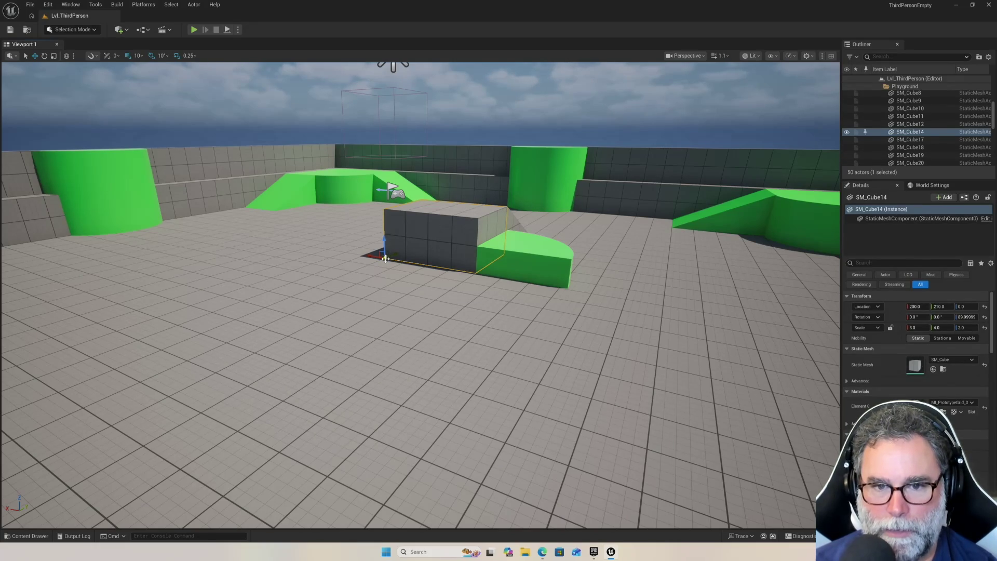
mouse_move(386, 258)
mouse_down()
mouse_move(301, 281)
mouse_move(260, 268)
mouse_move(210, 215)
mouse_move(158, 234)
mouse_move(156, 224)
mouse_move(177, 233)
mouse_move(151, 208)
mouse_up()
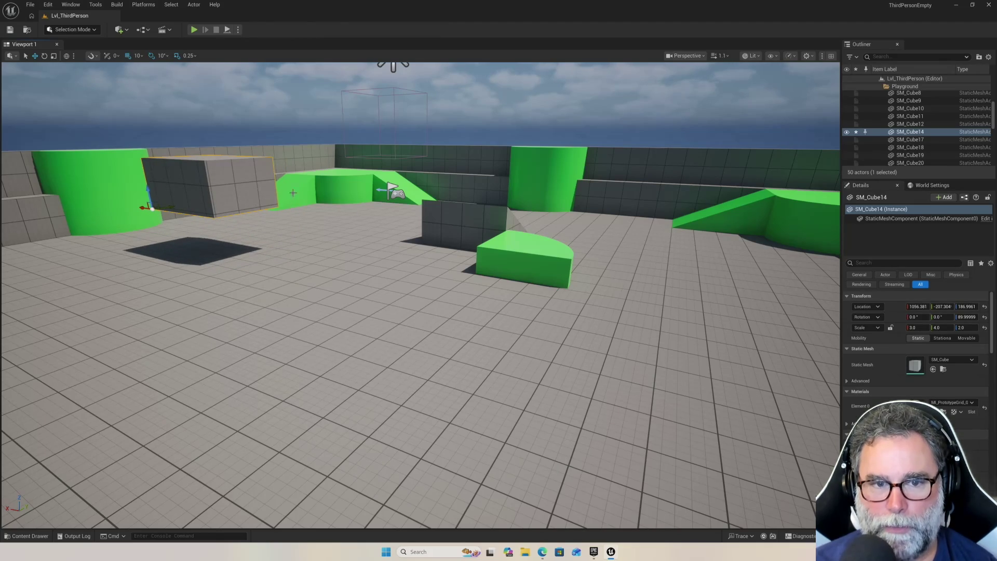
click(462, 228)
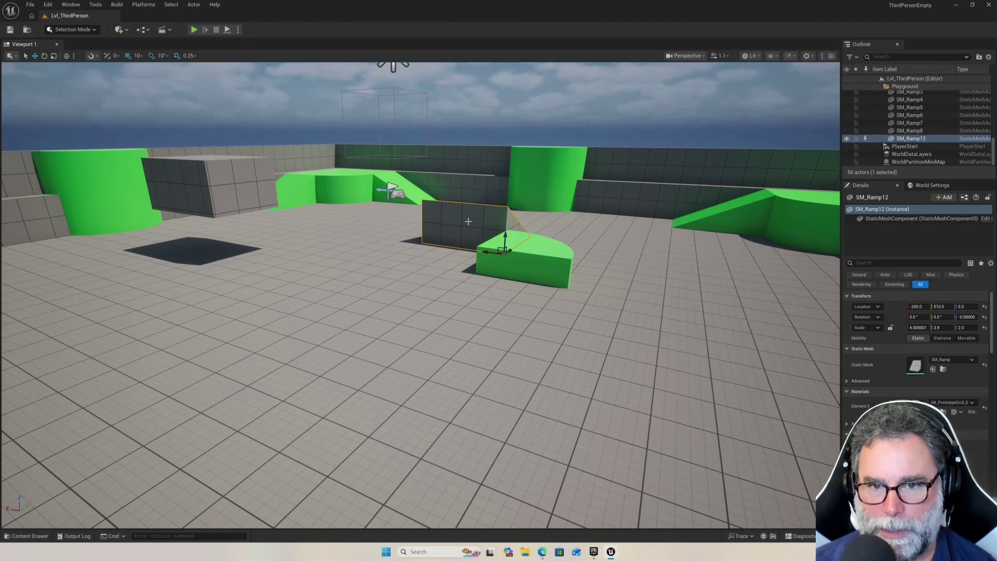
key(Delete)
click(505, 246)
key(Delete)
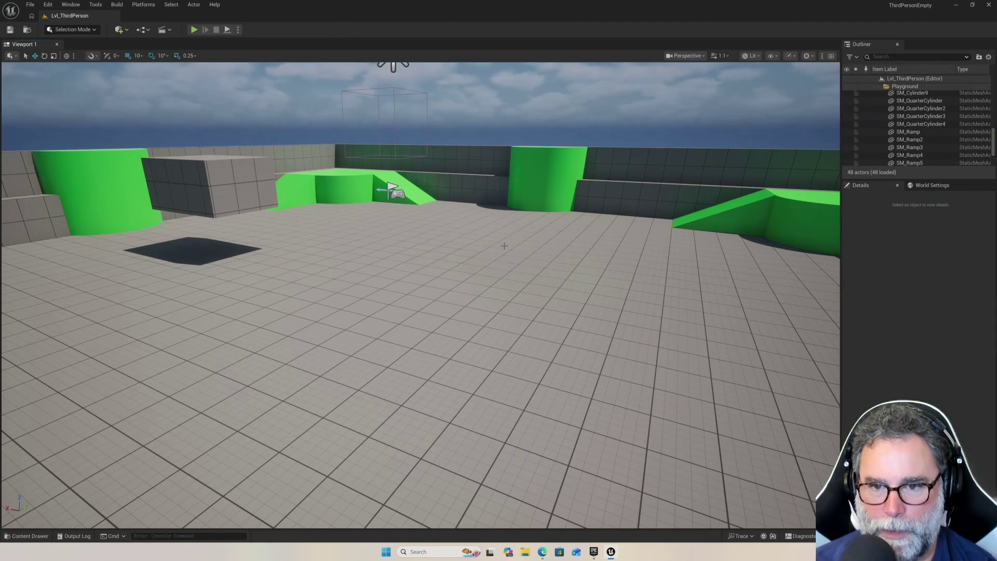
Delete three ramp pieces and two green box pieces from the first cluster.
drag(336, 234, 336, 234)
drag(459, 234, 459, 234)
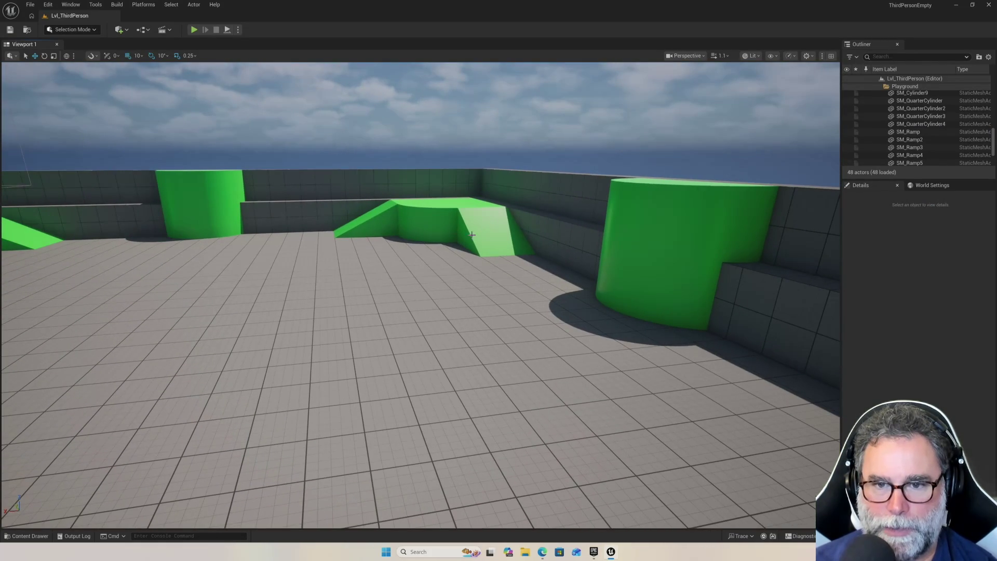
click(480, 227)
key(Delete)
click(452, 224)
key(Delete)
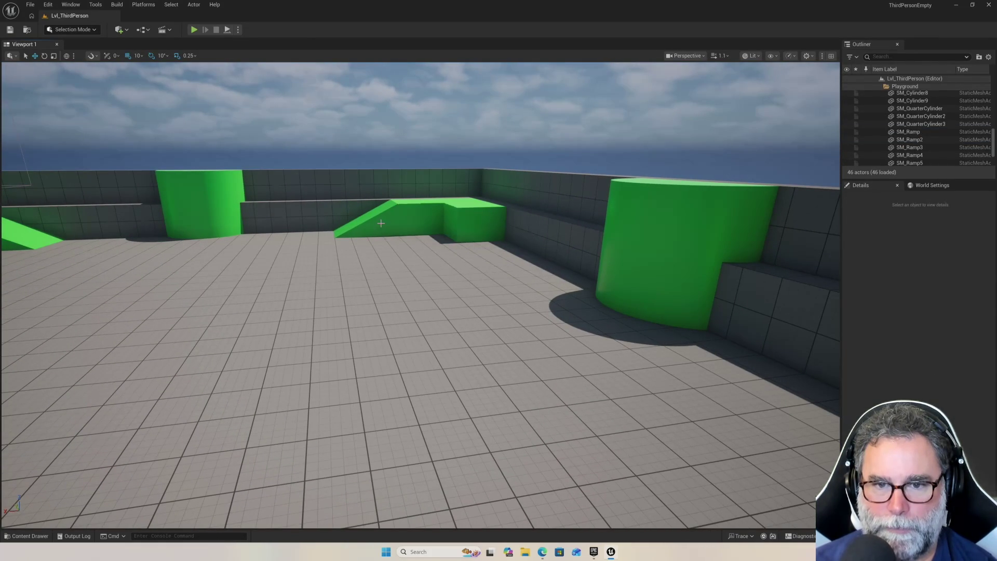
click(395, 224)
key(Delete)
click(411, 217)
key(Delete)
click(470, 221)
key(Delete)
Delete the green pieces and two green blocks left of the ramp, plus the ramp itself.
drag(470, 221, 471, 220)
drag(309, 246, 310, 245)
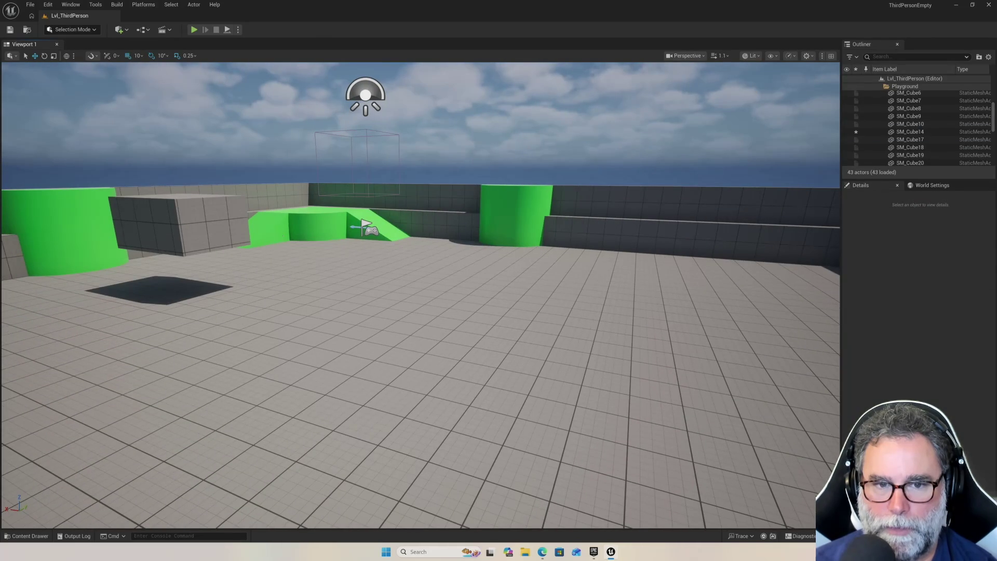
click(279, 236)
key(Delete)
click(309, 230)
key(Delete)
click(297, 227)
key(Delete)
click(340, 225)
key(Delete)
click(393, 231)
key(Delete)
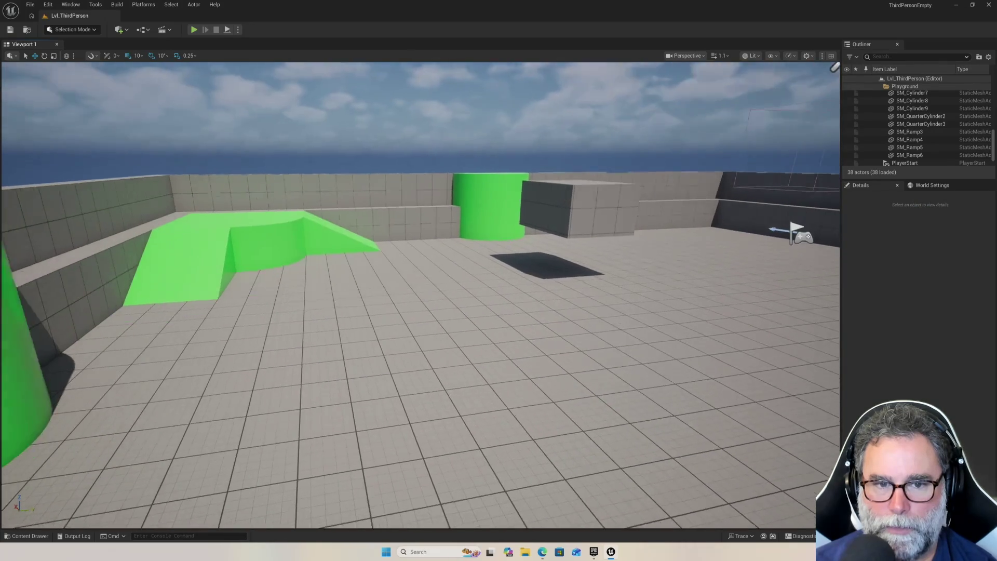
Delete the remaining green ramp pieces, green block and green ramp at left-centre.
click(289, 249)
key(Delete)
click(370, 240)
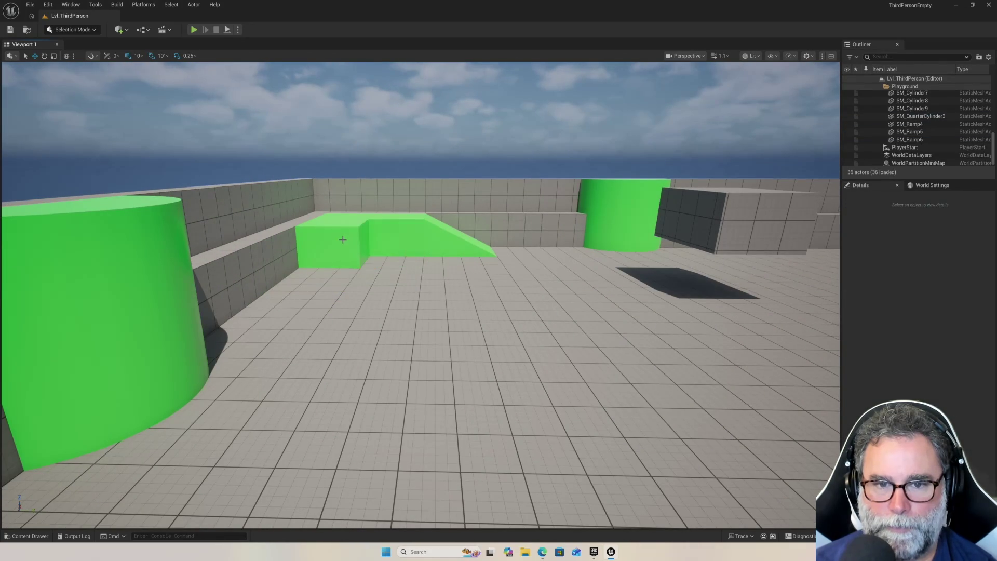
key(Delete)
click(354, 233)
key(Delete)
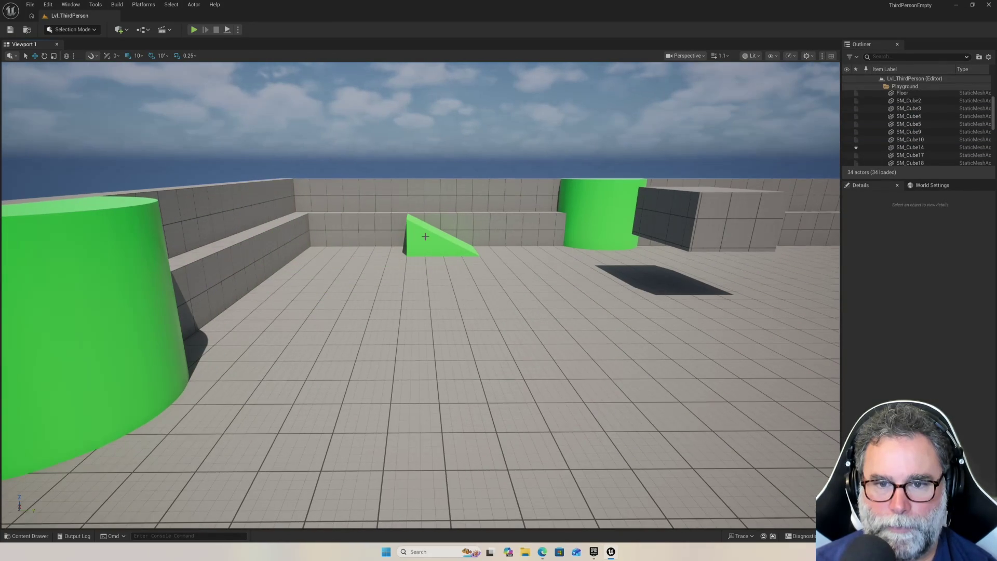
click(442, 236)
key(Delete)
Delete SM_Ramp5, the quarter-cylinder, right-hand ramp, long green block and last green cube.
mouse_move(441, 237)
mouse_down()
mouse_move(679, 67)
mouse_move(512, 89)
mouse_move(20, 106)
mouse_move(239, 112)
mouse_move(255, 101)
mouse_move(280, 111)
mouse_move(270, 110)
mouse_up()
click(259, 328)
key(Delete)
click(479, 286)
key(Delete)
click(601, 436)
key(Delete)
click(761, 327)
key(Delete)
click(449, 280)
key(Delete)
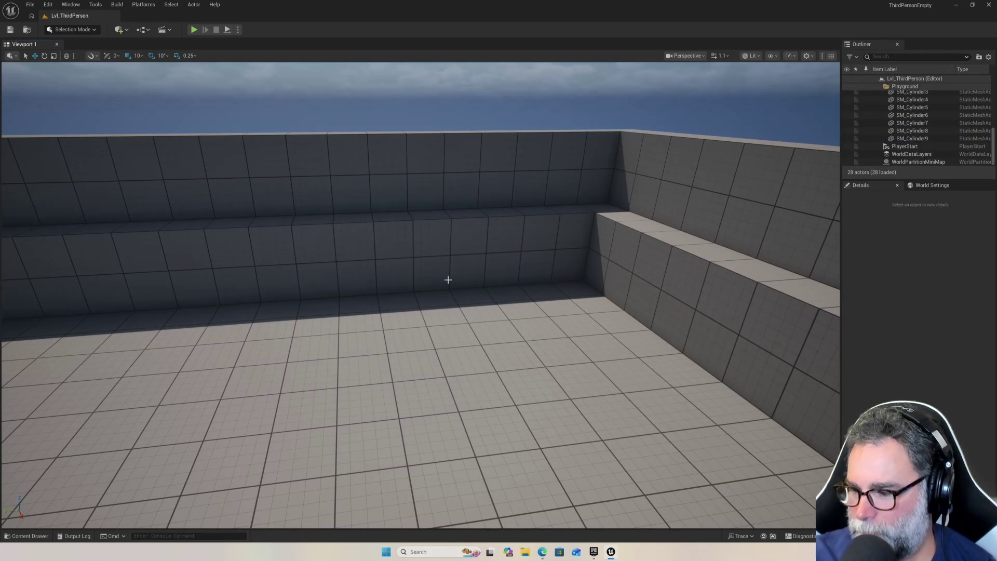
mouse_move(489, 241)
mouse_down()
mouse_move(468, 245)
mouse_move(467, 260)
mouse_up()
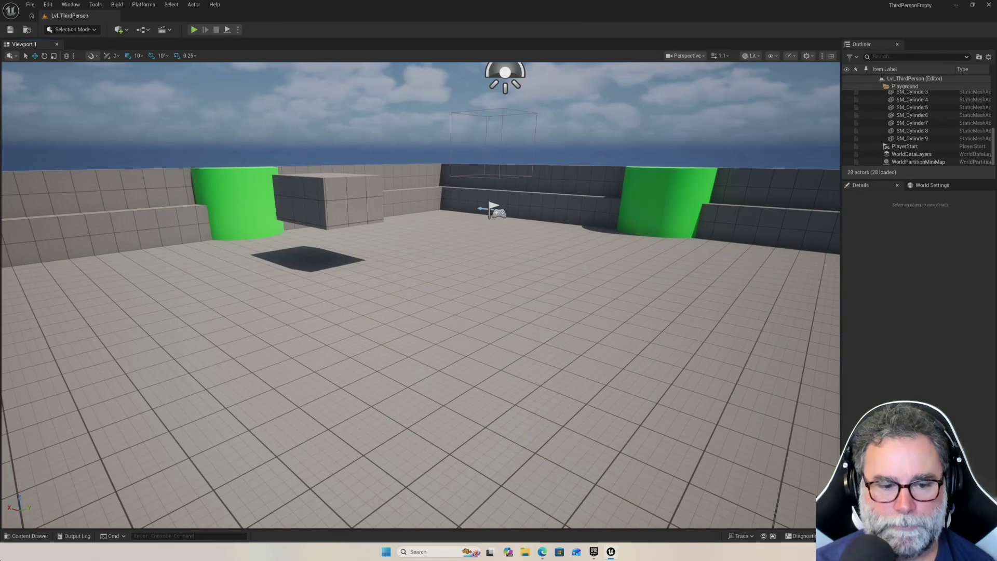
click(30, 536)
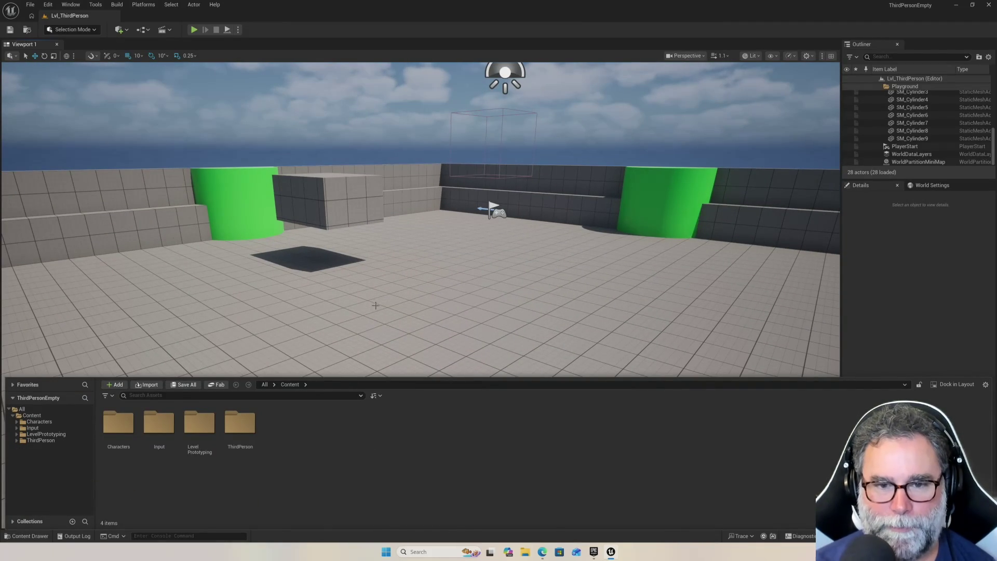
scroll(375, 307, down, 5)
mouse_move(376, 307)
mouse_down()
mouse_move(376, 322)
mouse_move(395, 307)
mouse_up()
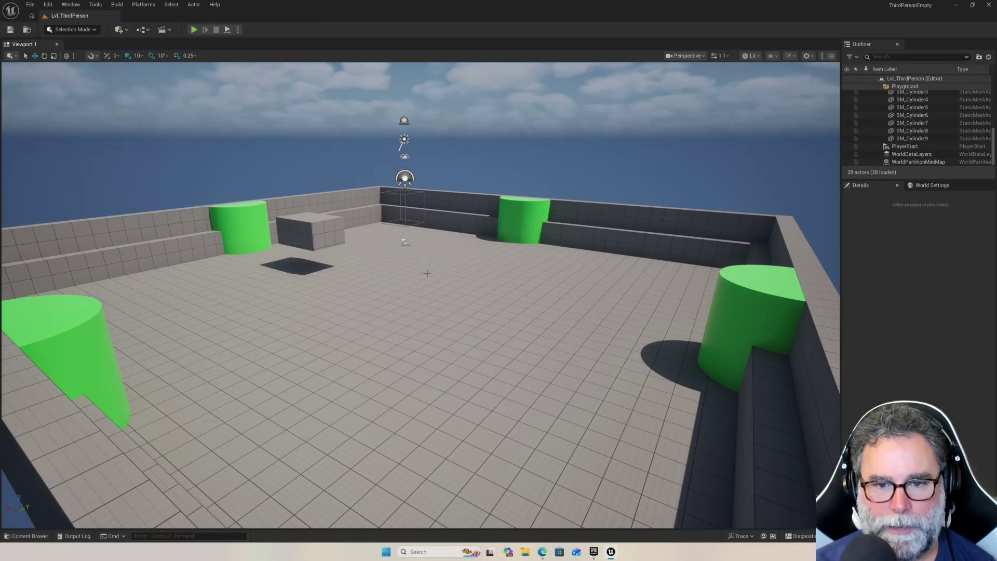
click(27, 536)
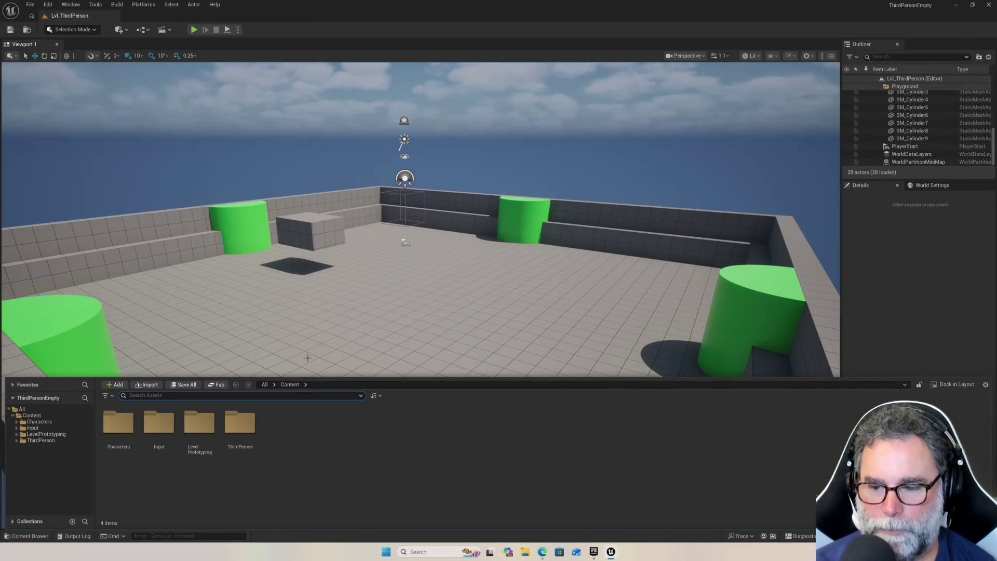
click(430, 323)
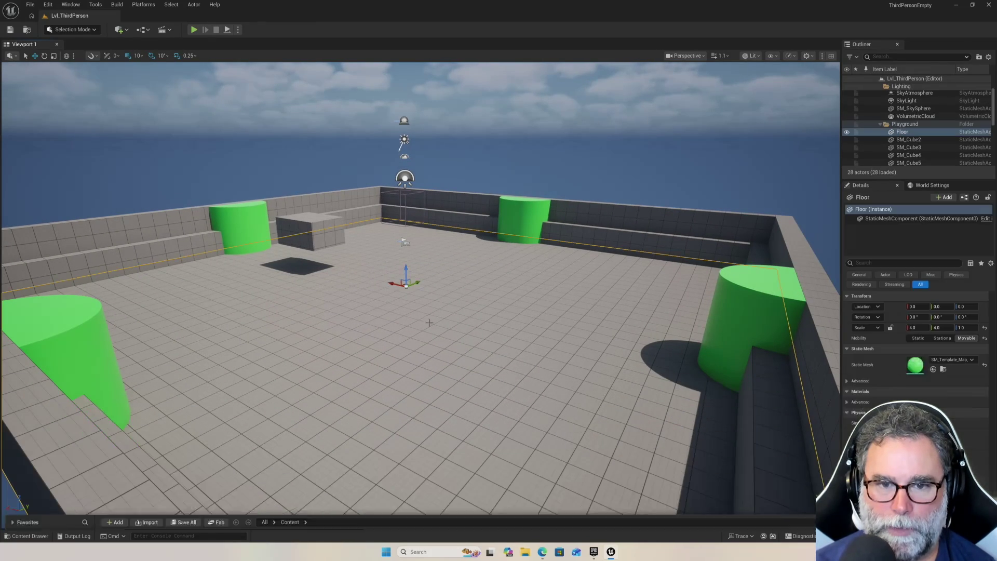
mouse_move(558, 283)
mouse_down()
mouse_move(559, 322)
mouse_move(522, 297)
mouse_up()
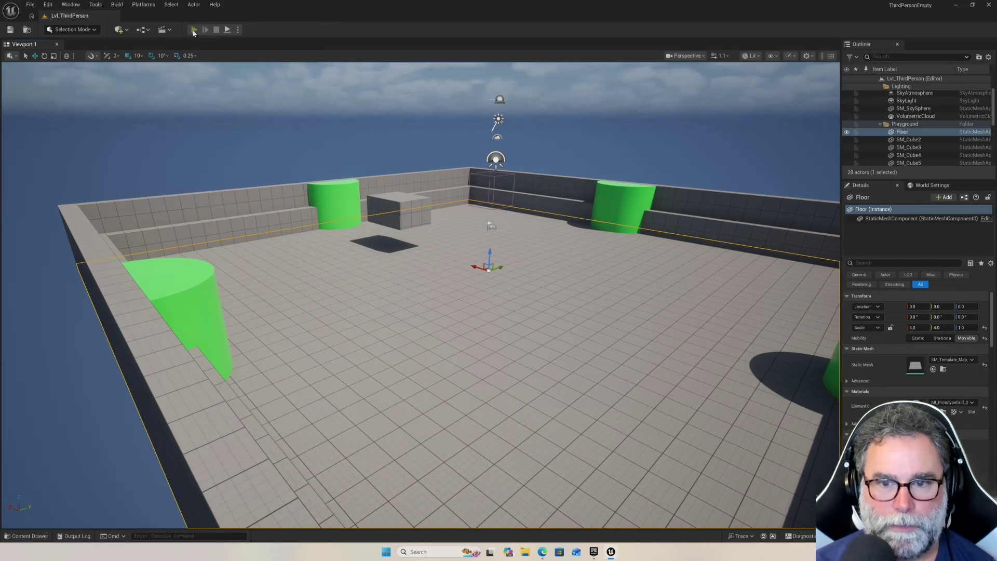
Play-test the cleared arena, running the character forward, back and left, then stop the session.
click(194, 30)
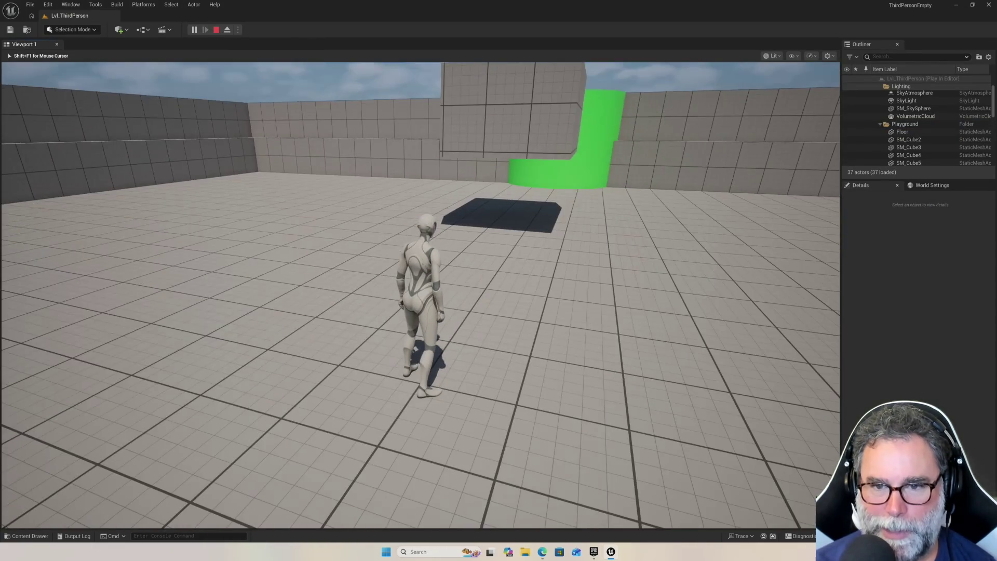
key(w)
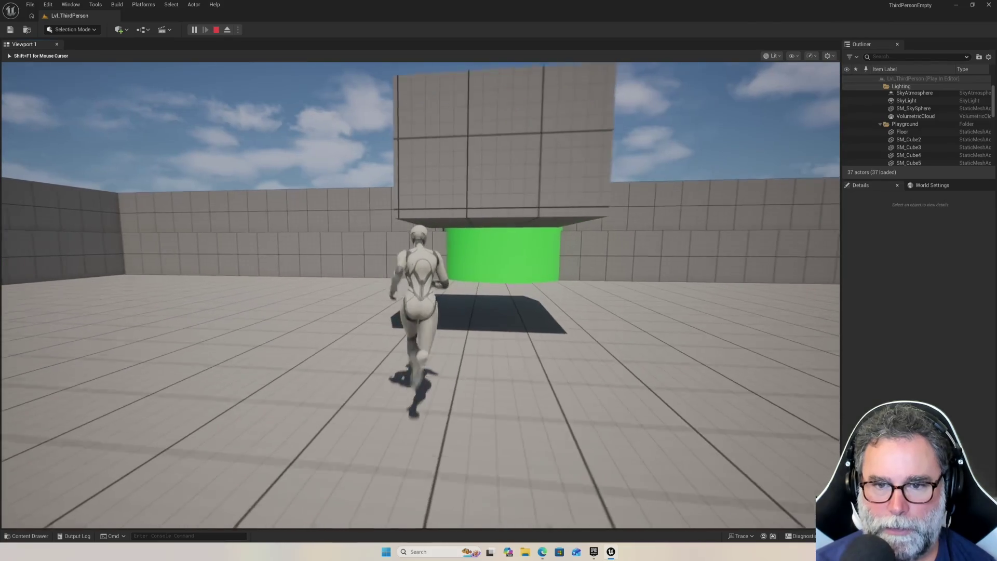
key(s)
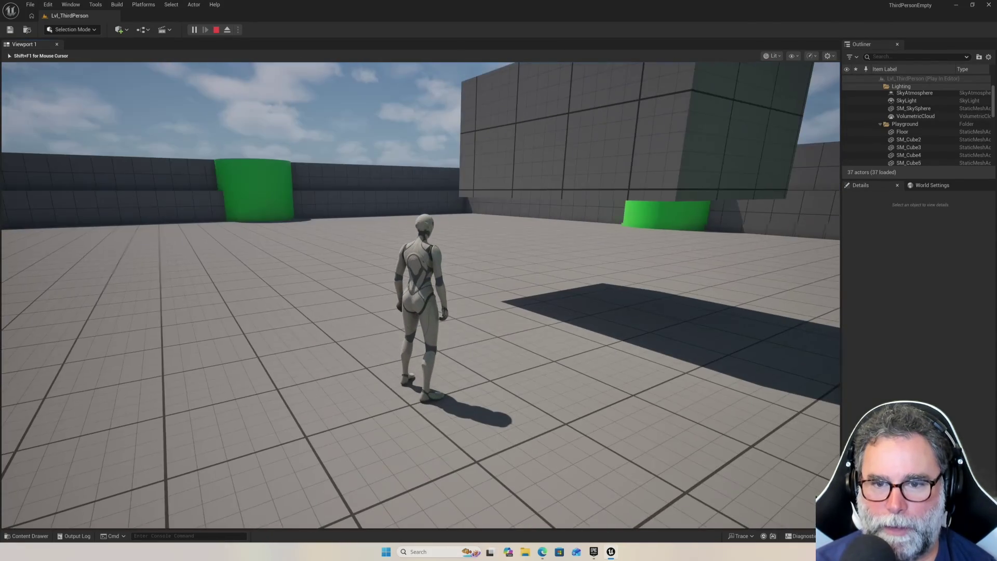
key(a)
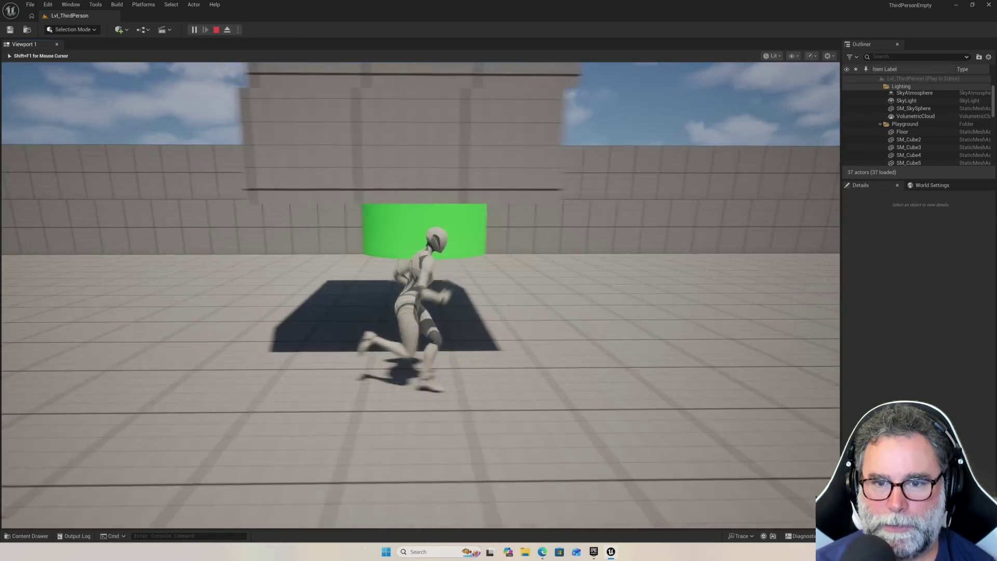
key(s)
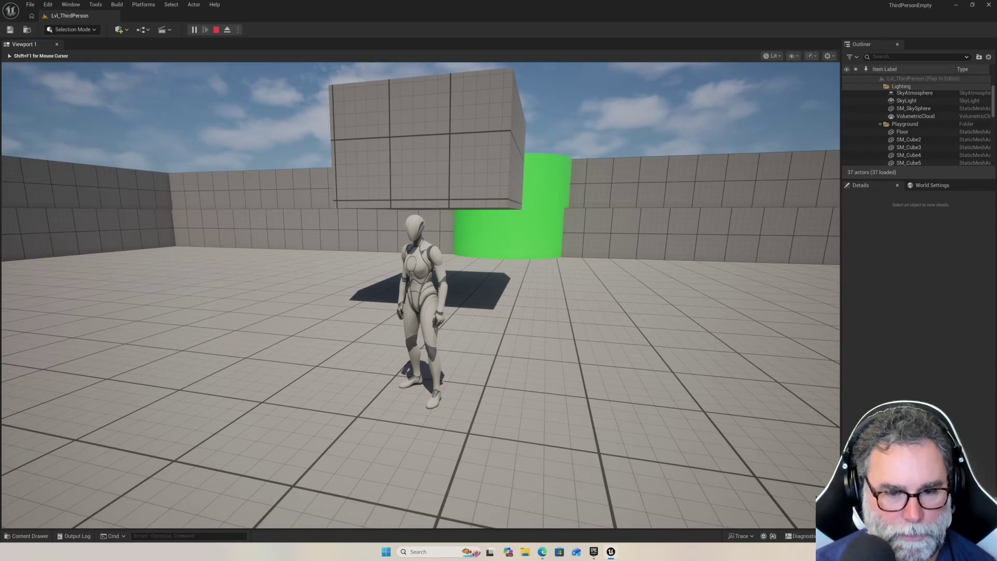
key(Escape)
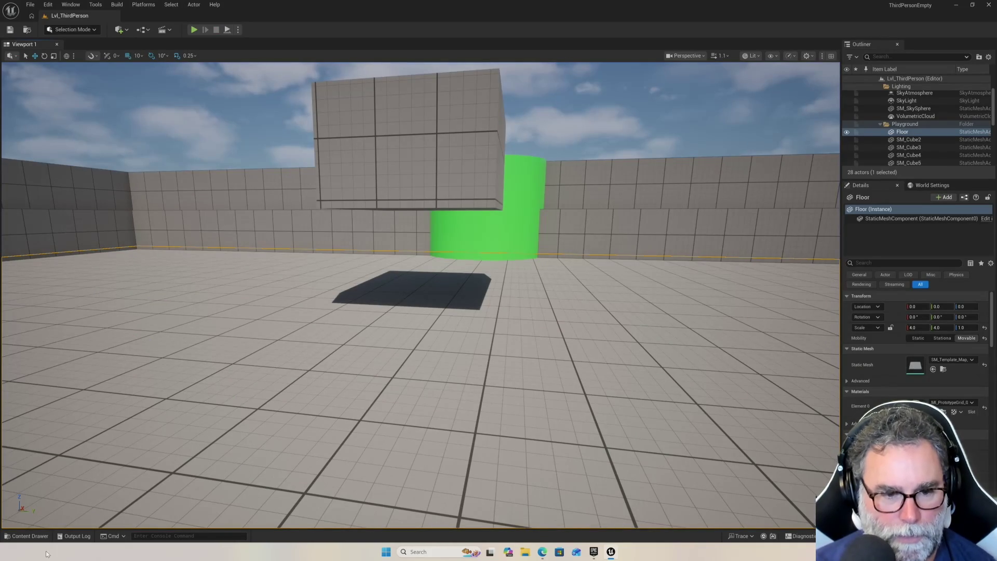
click(30, 536)
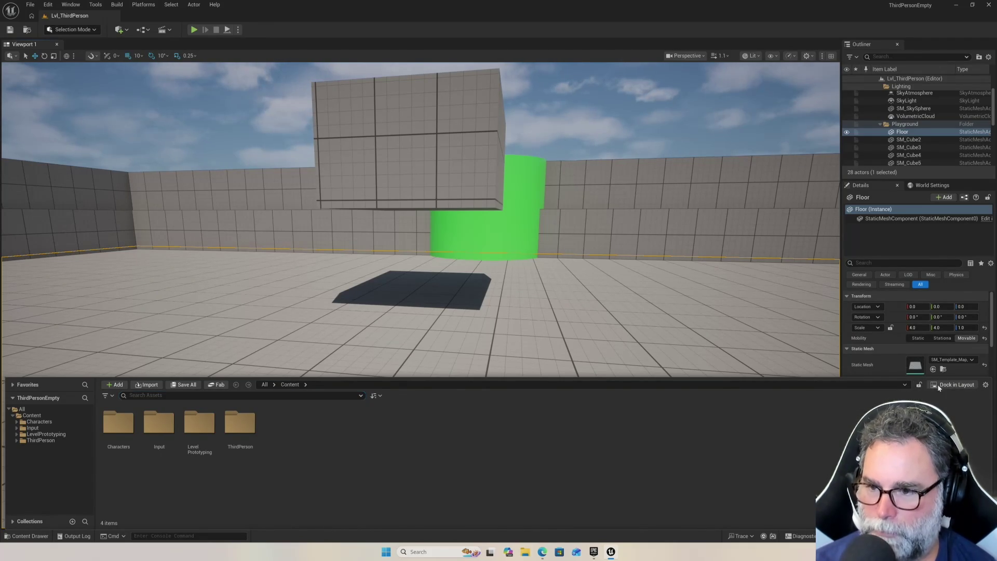
Dock the Content Drawer beneath the viewport and tilt the view toward the floor.
click(922, 388)
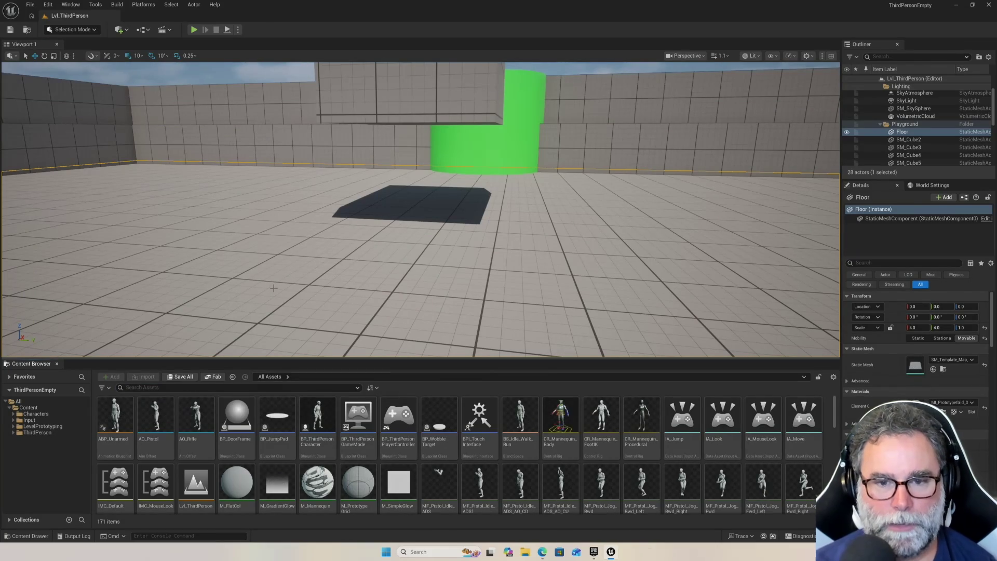
mouse_move(279, 280)
mouse_down()
mouse_move(280, 322)
mouse_move(313, 217)
mouse_up()
scroll(317, 224, down, 10)
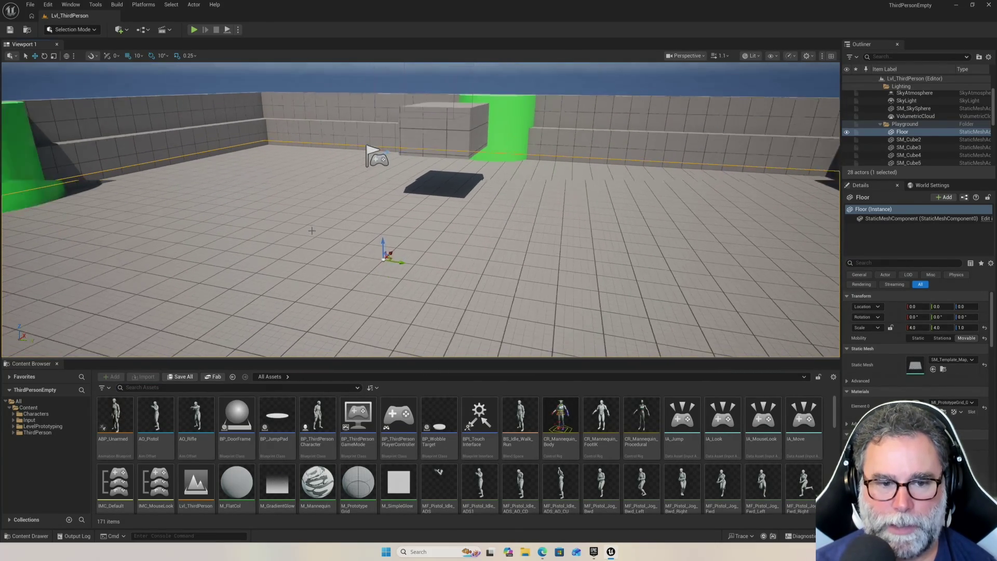
mouse_move(526, 346)
mouse_down()
mouse_move(524, 364)
mouse_move(540, 332)
mouse_move(526, 346)
mouse_up()
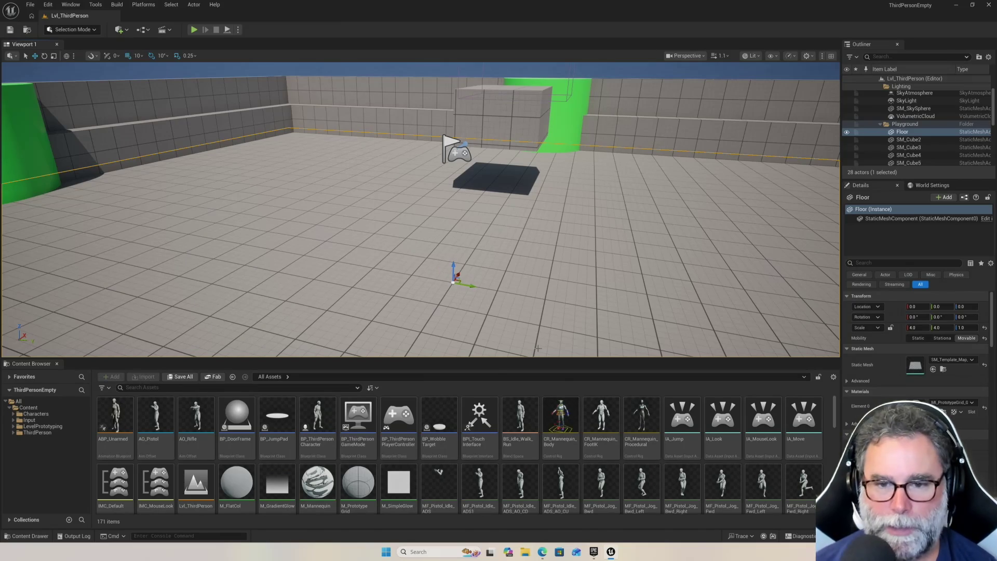
Swing the view back over the level and select the PlayerStart.
mouse_move(543, 243)
mouse_down()
mouse_move(449, 243)
mouse_move(521, 229)
mouse_move(524, 245)
mouse_move(551, 233)
mouse_up()
mouse_move(502, 253)
mouse_down()
mouse_move(465, 243)
mouse_move(486, 244)
mouse_move(476, 251)
mouse_move(491, 241)
mouse_move(484, 234)
mouse_move(362, 173)
mouse_up()
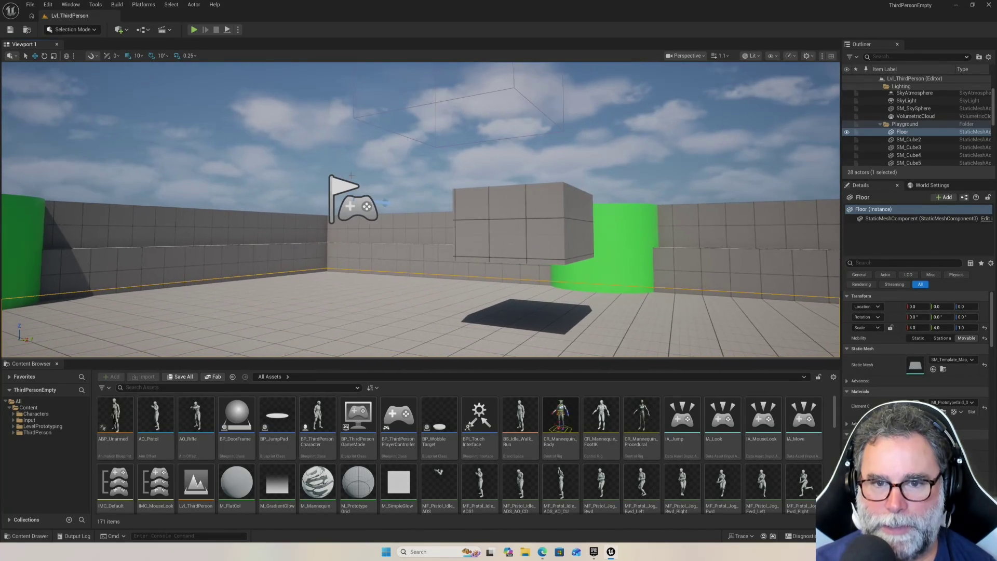
click(332, 186)
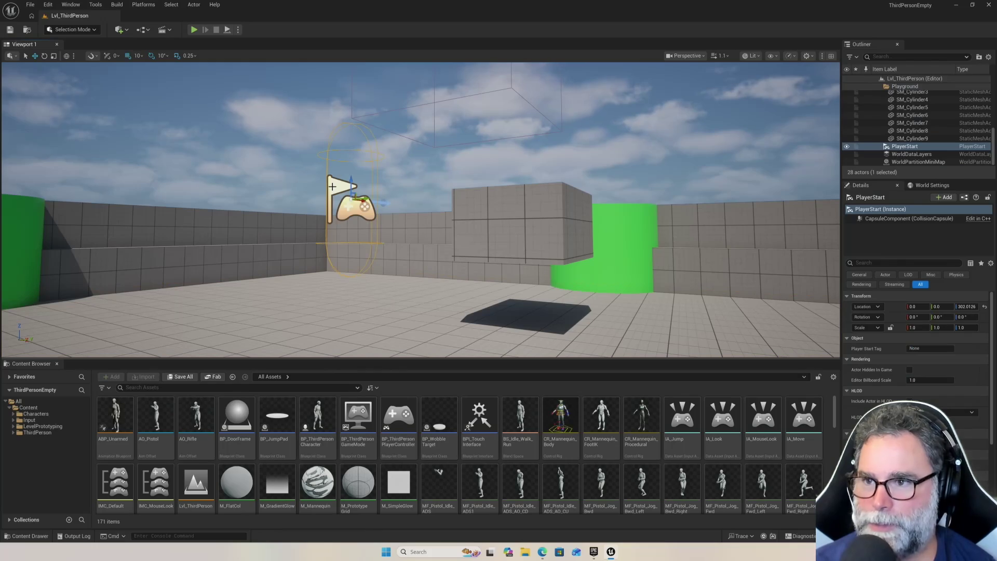
Move the PlayerStart onto the top of the green cylinder.
mouse_move(327, 200)
mouse_down()
mouse_move(326, 214)
mouse_move(354, 217)
mouse_move(312, 214)
mouse_up()
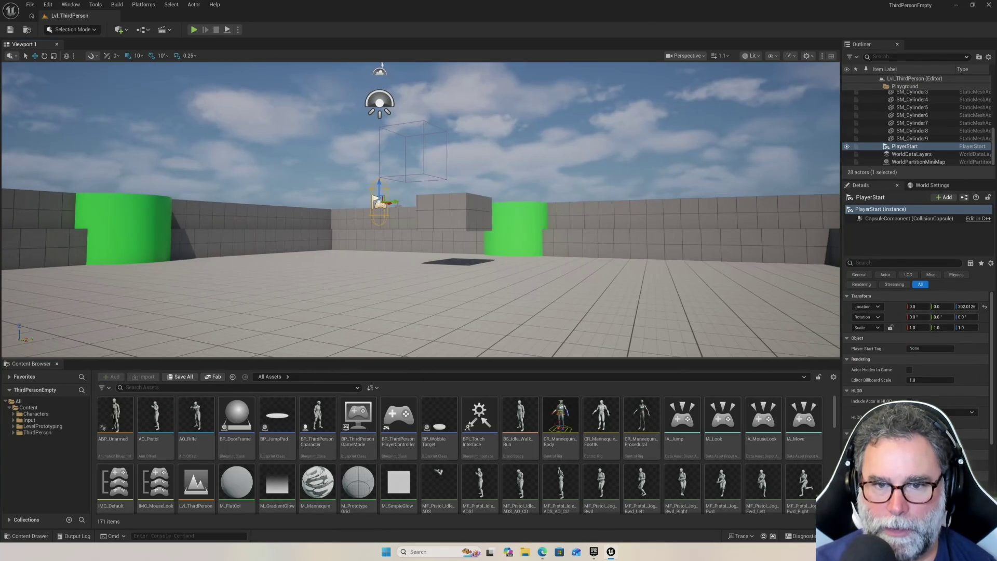
drag(312, 214, 349, 213)
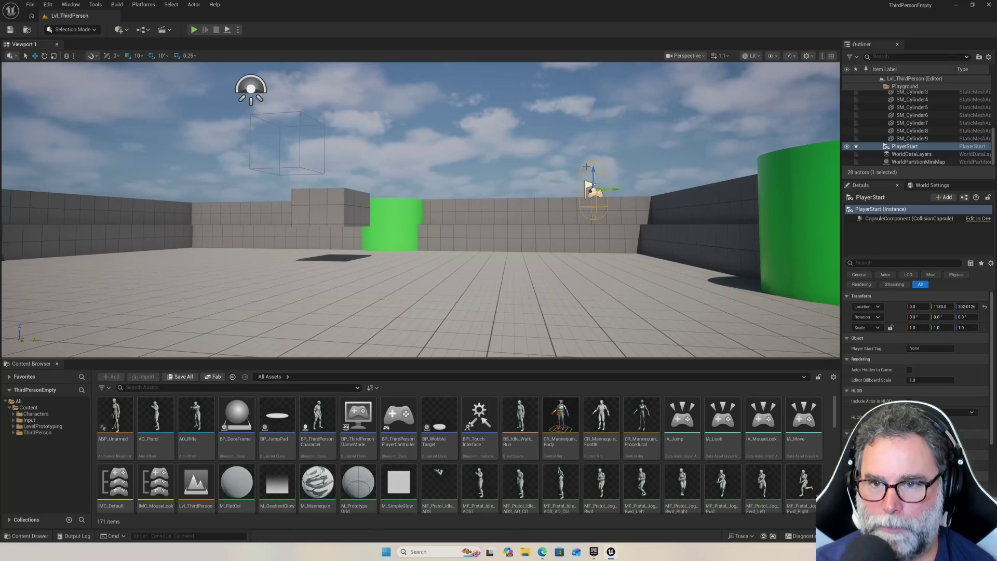
mouse_move(601, 113)
mouse_down()
mouse_move(601, 103)
mouse_move(680, 151)
mouse_move(541, 118)
mouse_move(528, 126)
mouse_move(644, 156)
mouse_move(643, 343)
mouse_up()
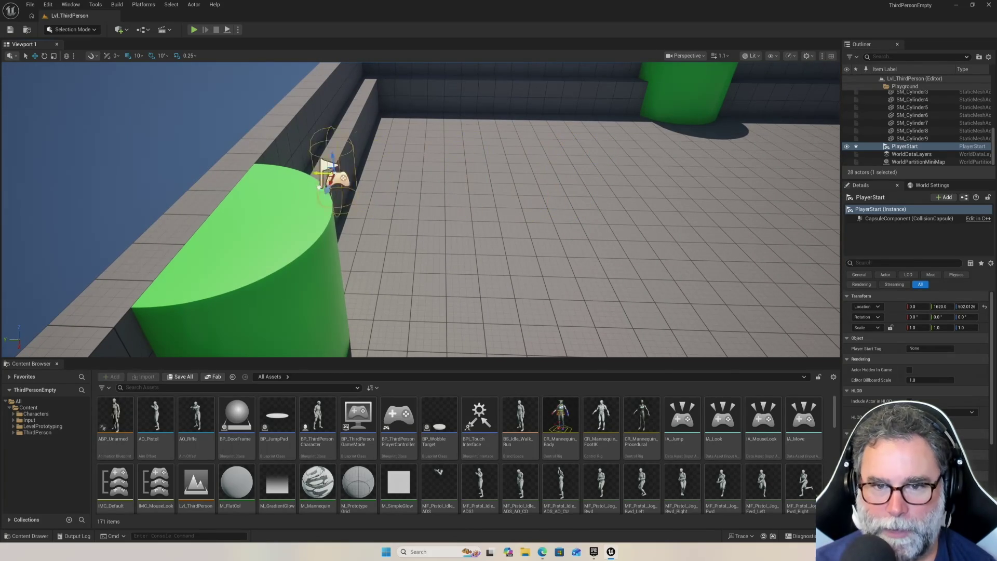
drag(325, 204, 324, 204)
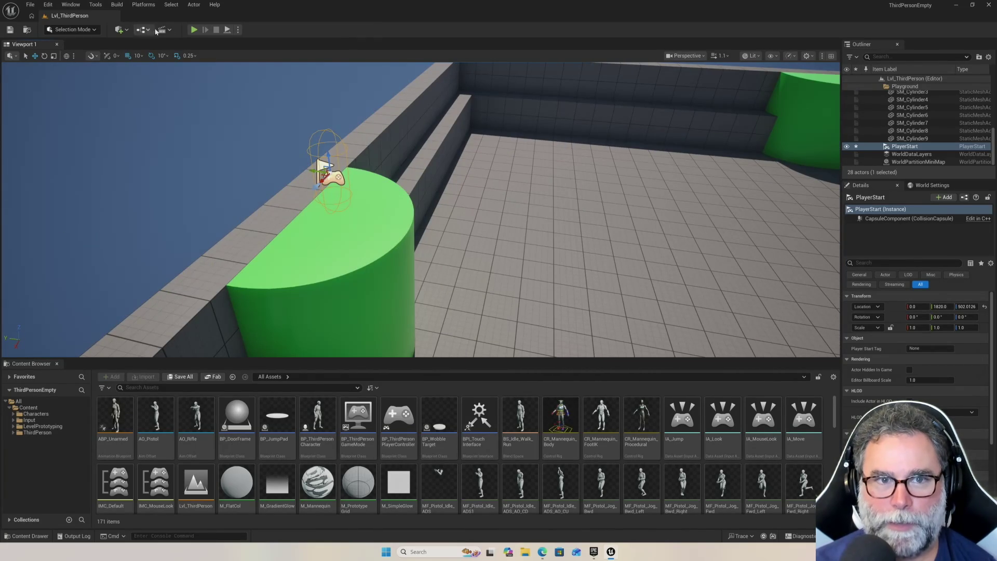
Play-test the level, walk the character briefly with S and W, then stop with Esc.
click(194, 30)
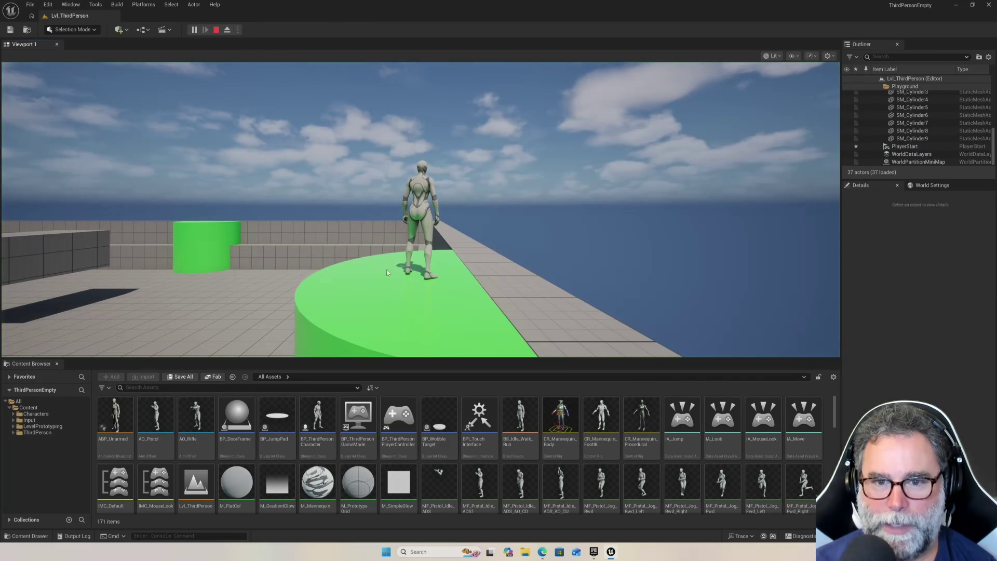
click(461, 202)
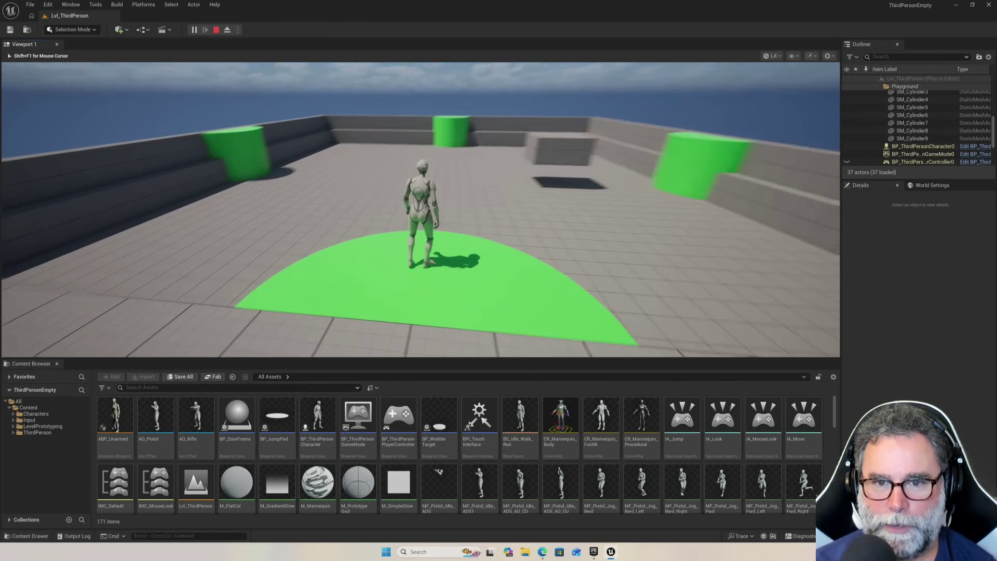
key(s)
key(w)
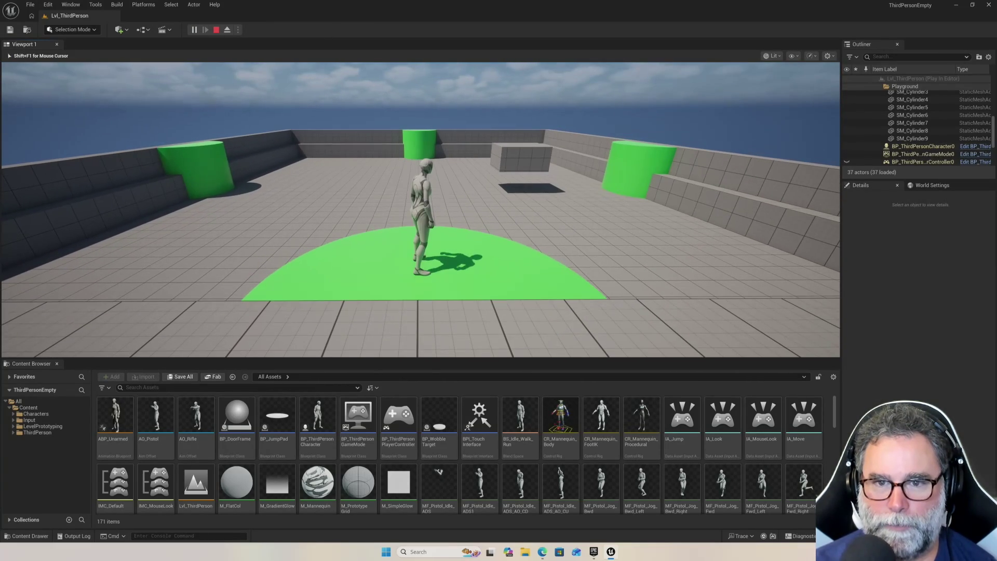
key(Escape)
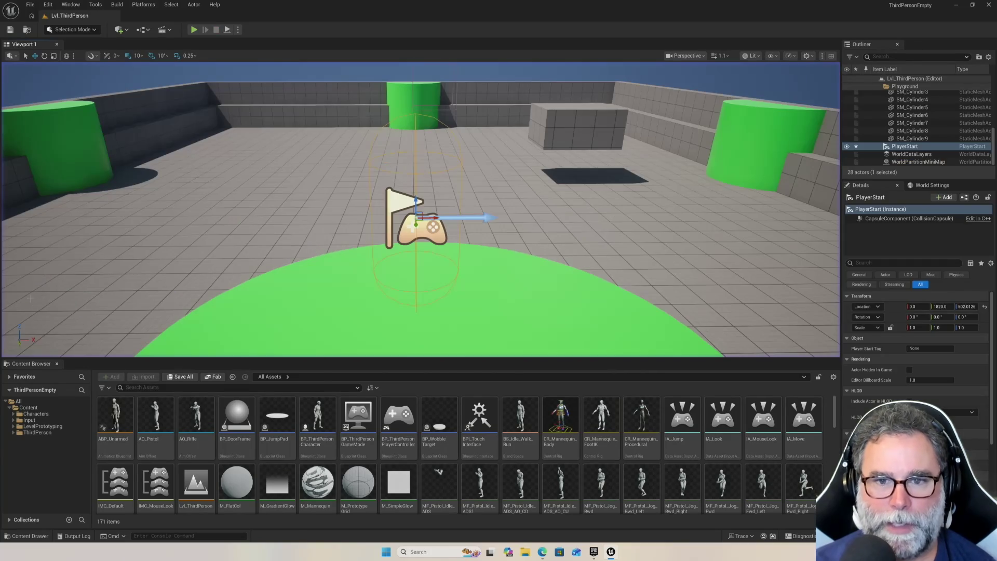
Switch to the rotate tool (E) and bring the view close to the PlayerStart on the cylinder.
mouse_move(662, 248)
mouse_down()
mouse_move(545, 237)
mouse_move(641, 228)
mouse_up()
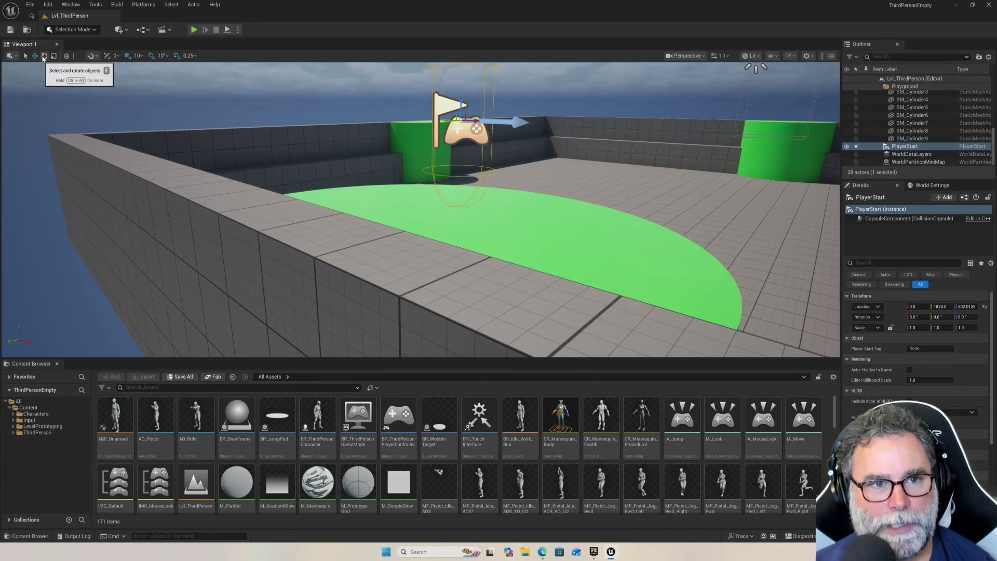
click(43, 56)
key(w)
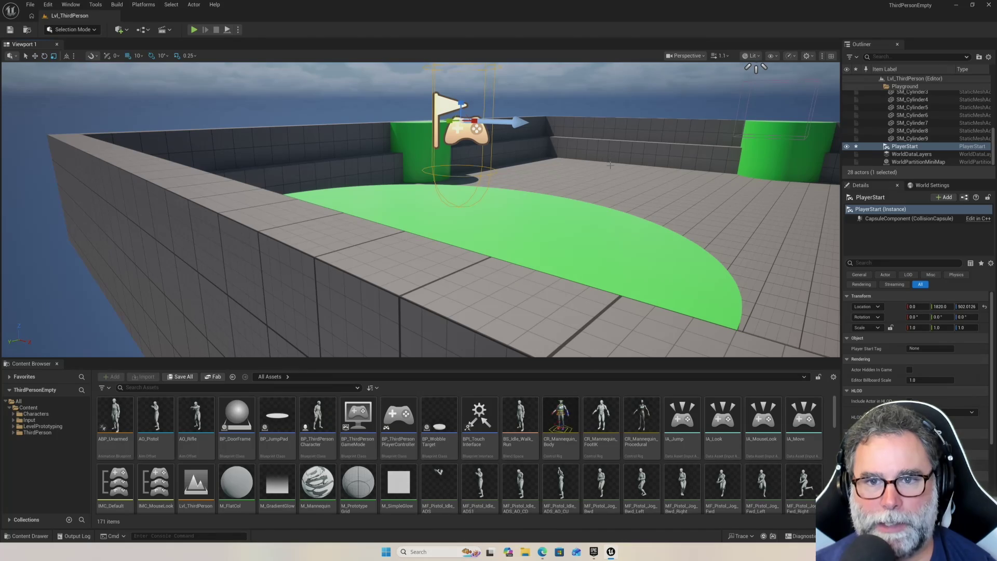
drag(681, 157, 624, 158)
key(e)
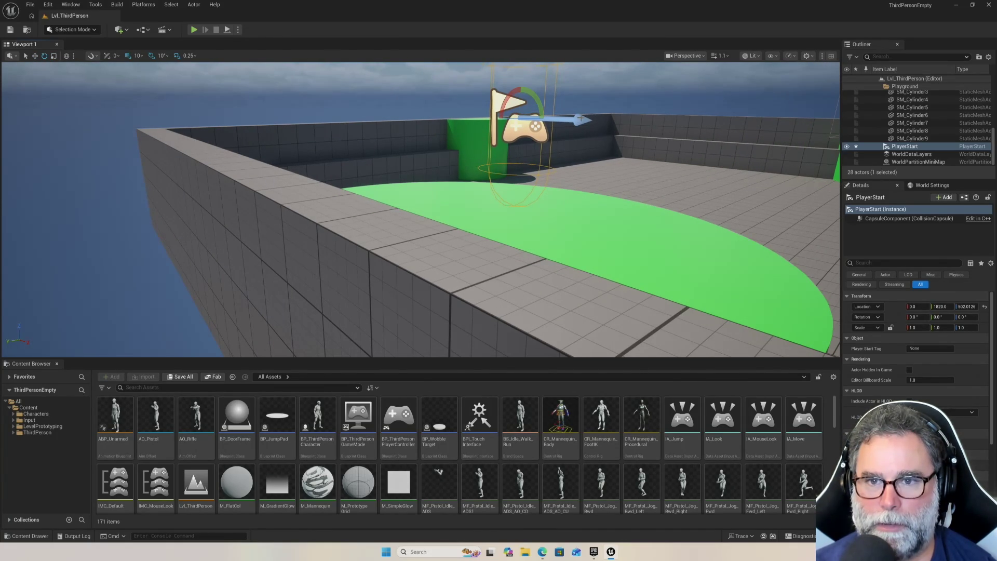
mouse_move(678, 139)
mouse_down()
mouse_move(675, 113)
mouse_move(352, 149)
mouse_up()
mouse_move(456, 146)
mouse_down()
mouse_move(484, 146)
mouse_move(491, 119)
mouse_up()
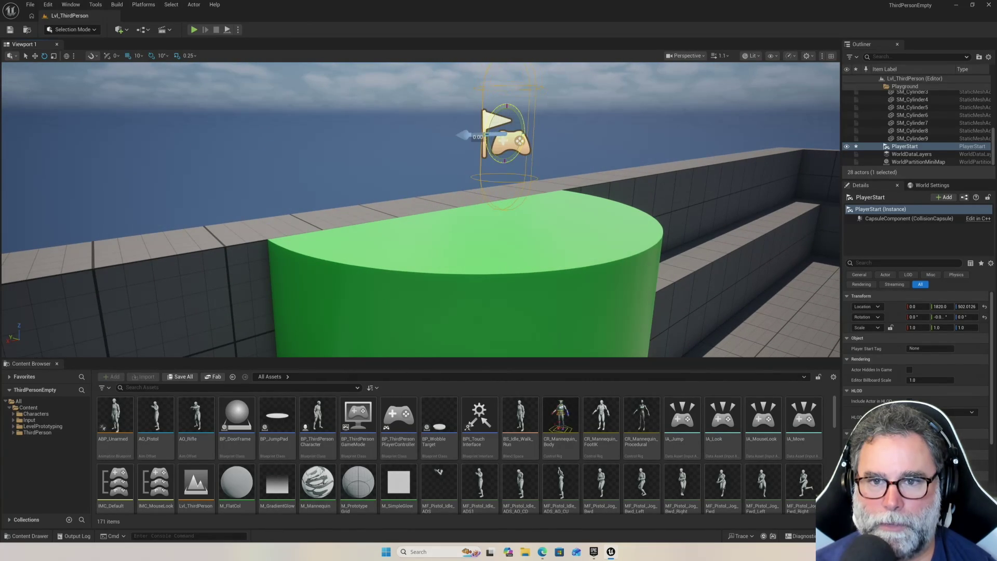
Set the PlayerStart's Rotation Z to -90 in the Details panel.
mouse_move(529, 126)
mouse_down()
mouse_move(446, 117)
mouse_move(551, 119)
mouse_move(416, 121)
mouse_move(819, 140)
mouse_up()
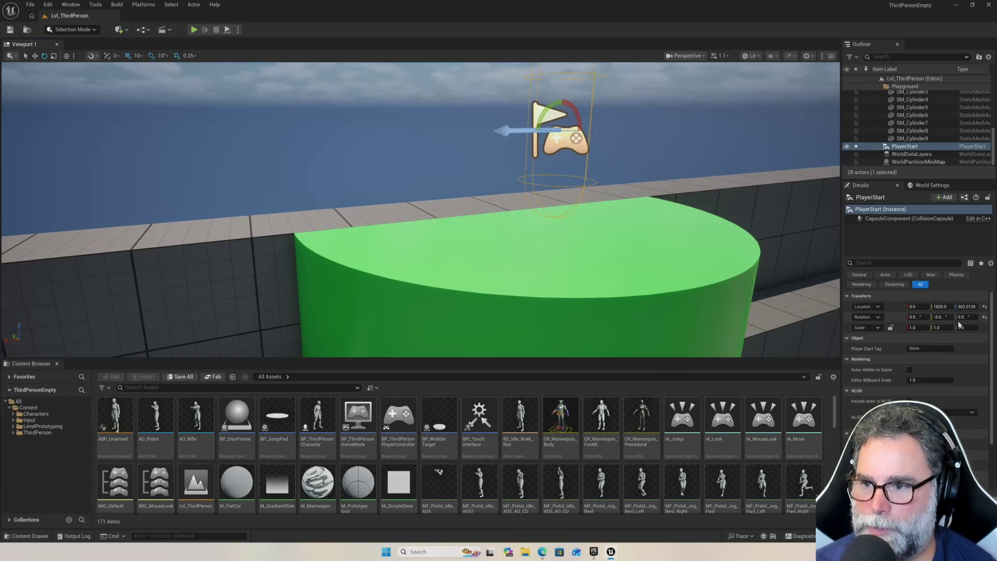
click(962, 317)
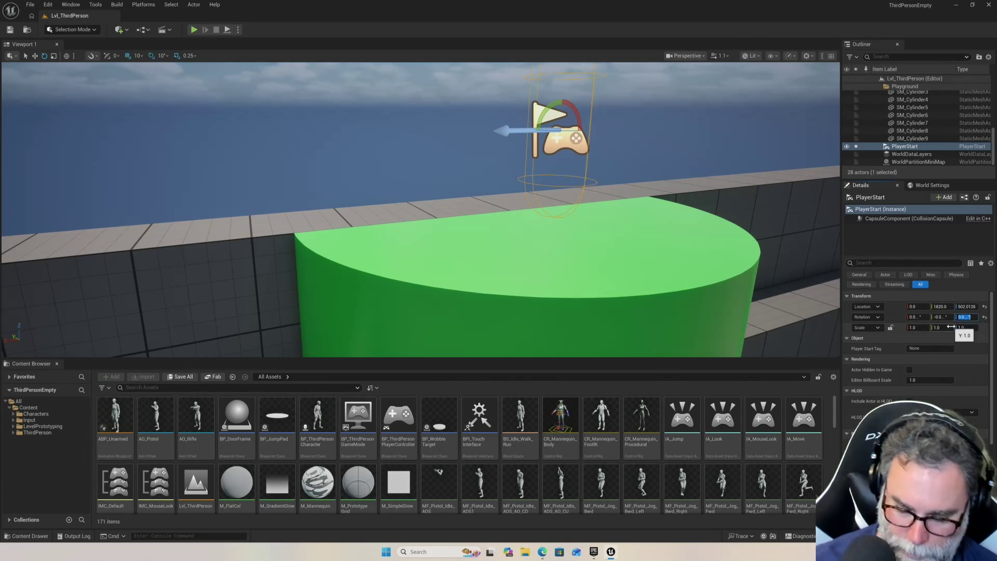
text(90)
key(Return)
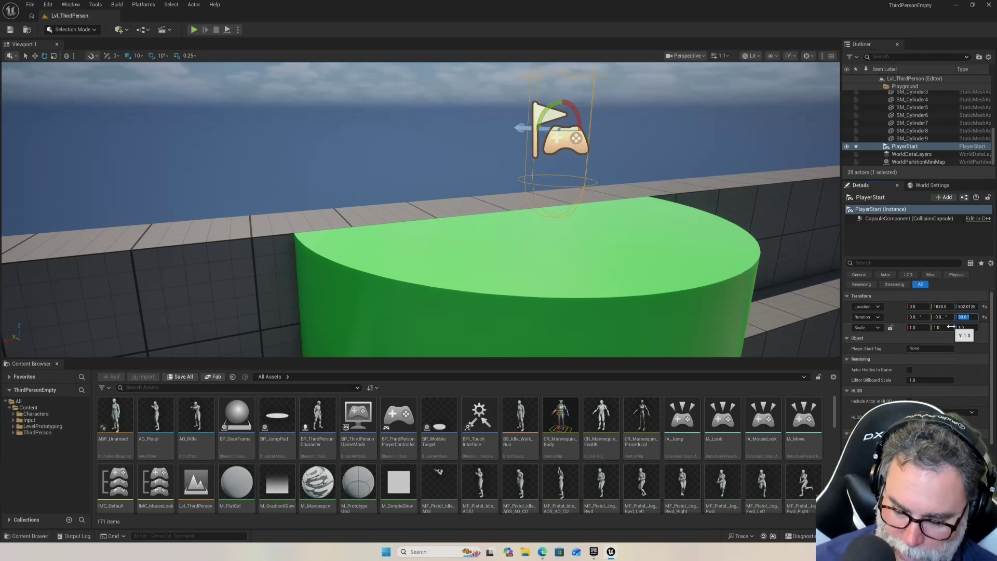
text(90)
key(Return)
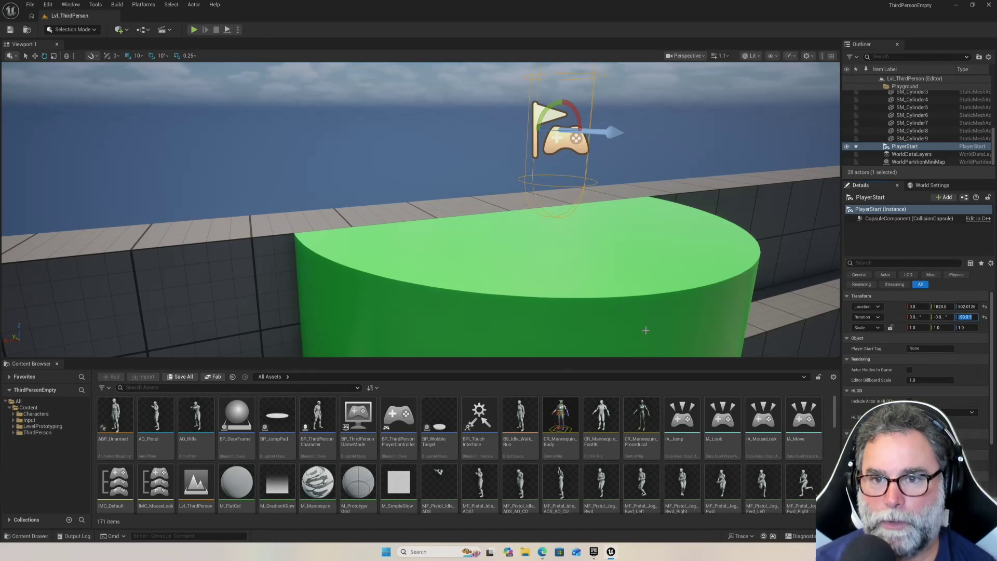
mouse_move(738, 243)
mouse_down()
mouse_move(720, 283)
mouse_move(727, 322)
mouse_move(725, 297)
mouse_up()
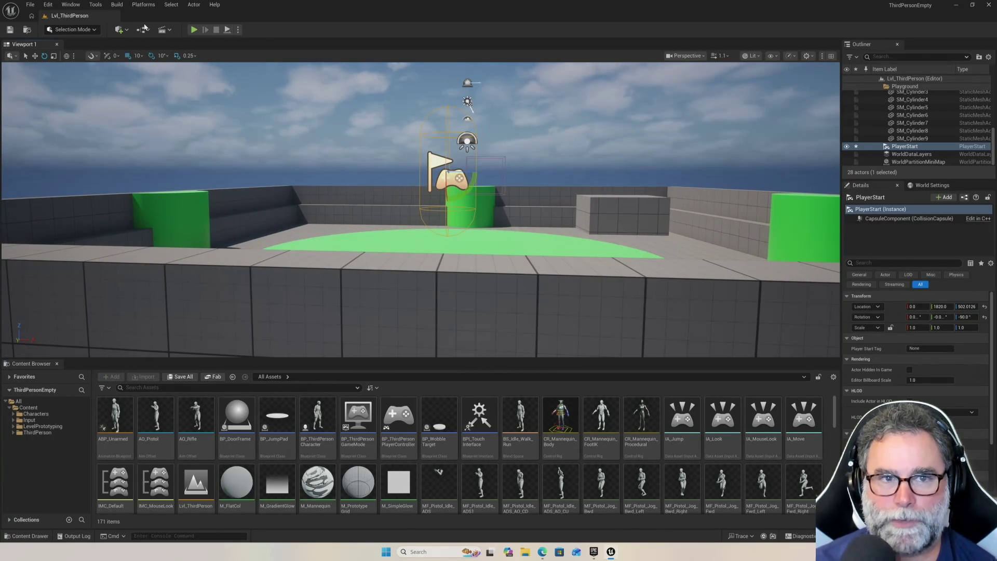
click(194, 30)
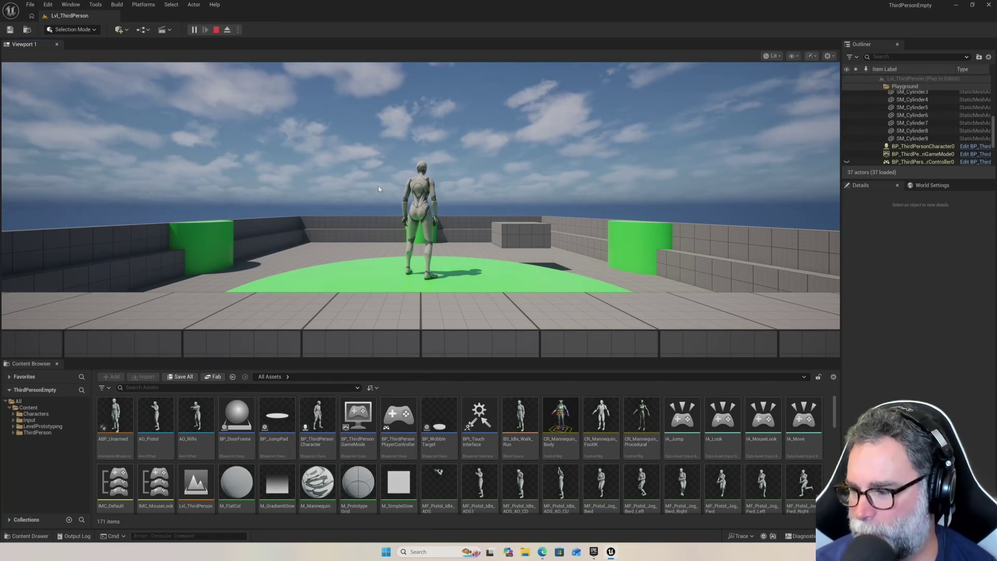
click(507, 145)
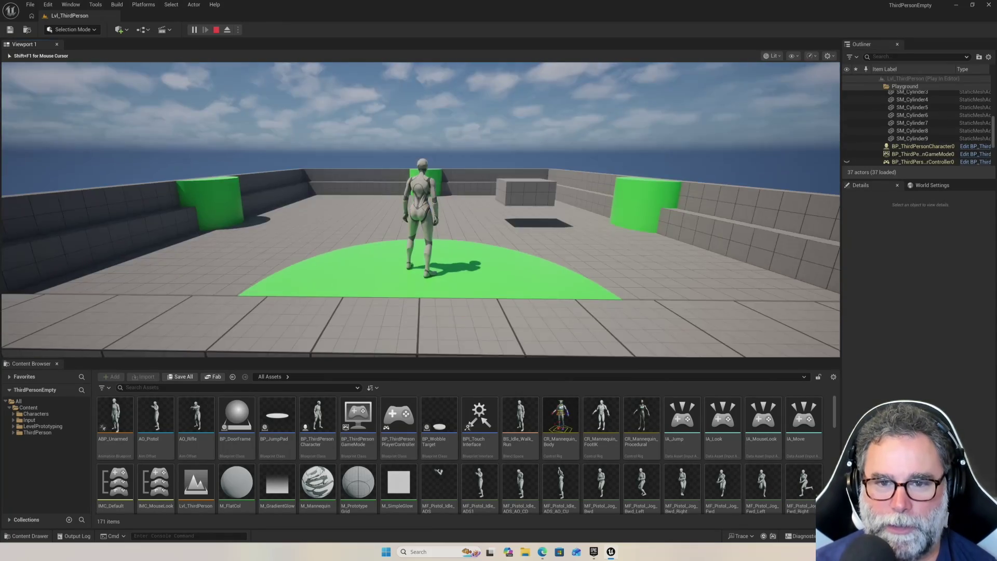
key(w)
key(space)
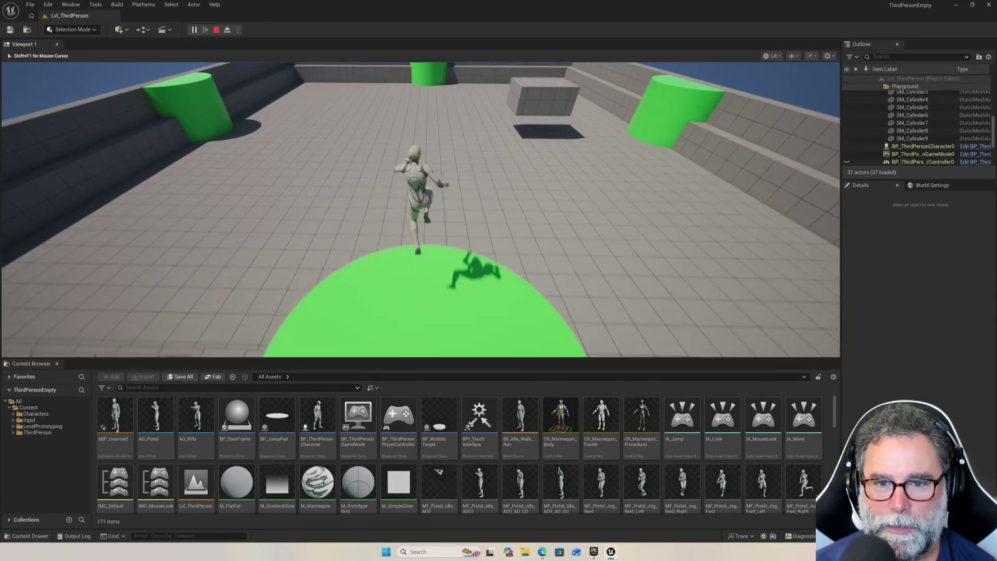
key(s)
key(space)
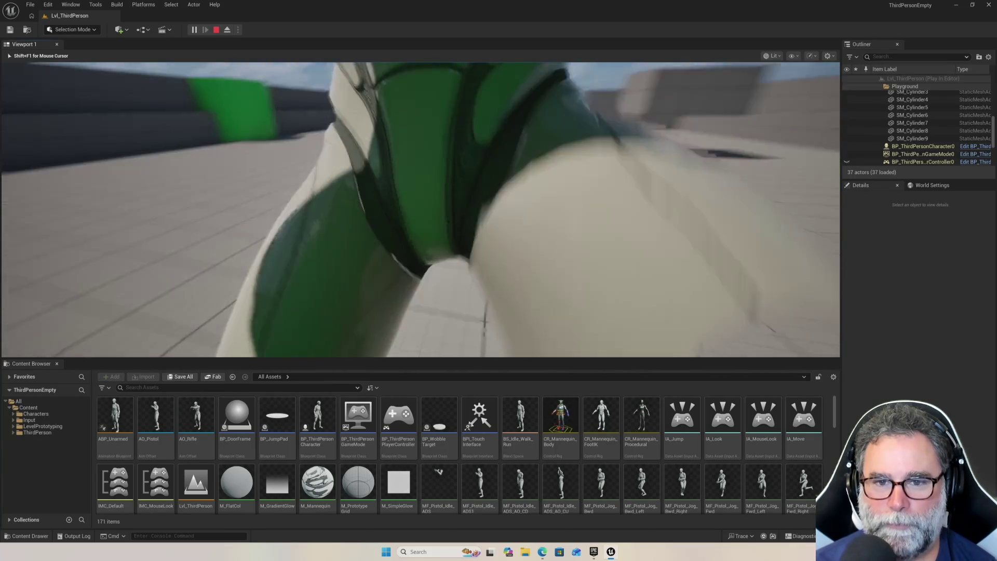
key(a)
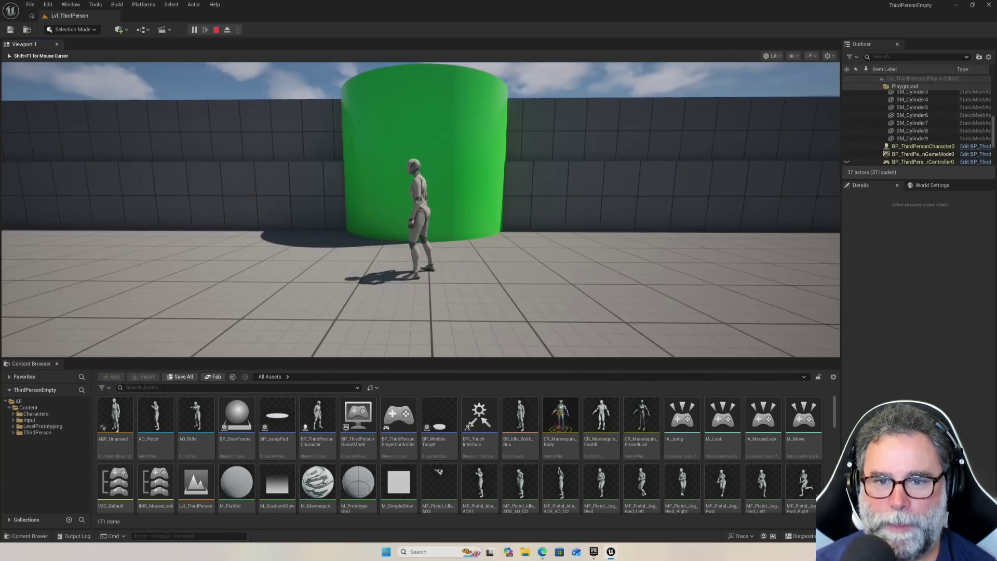
key(space)
key(w)
key(space)
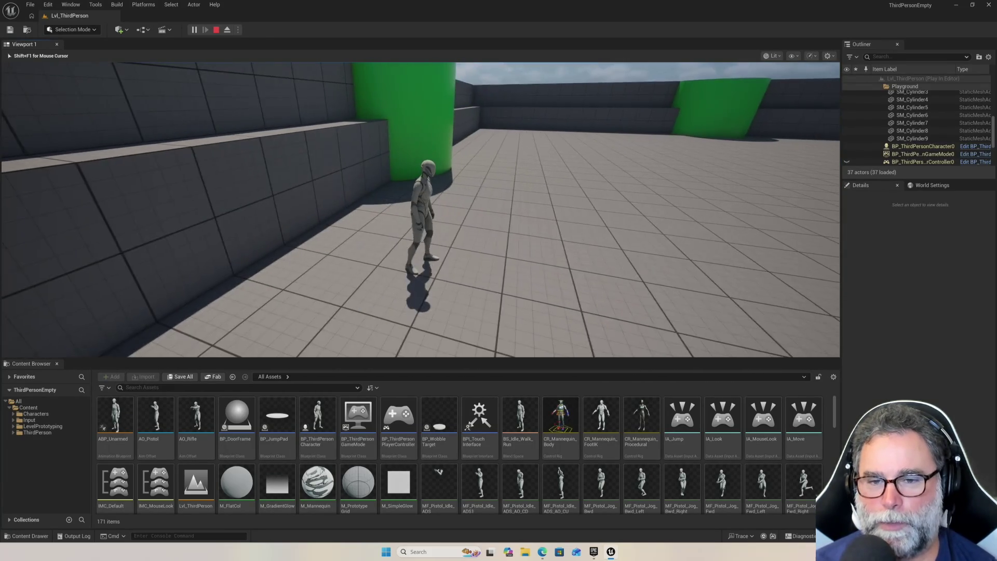
mouse_move(499, 207)
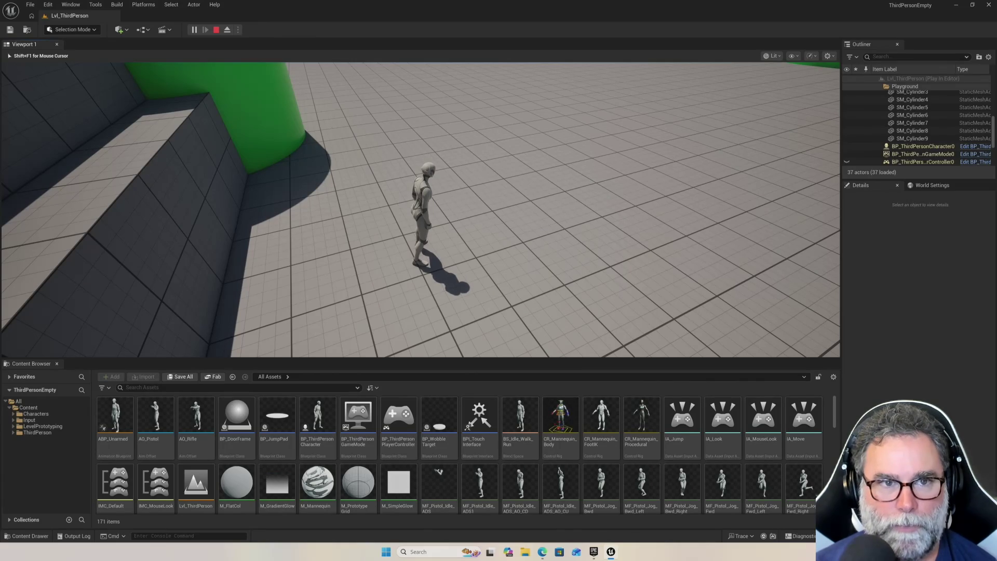
Stop the play session and bring the Details panel into focus through Window > Details.
key(Escape)
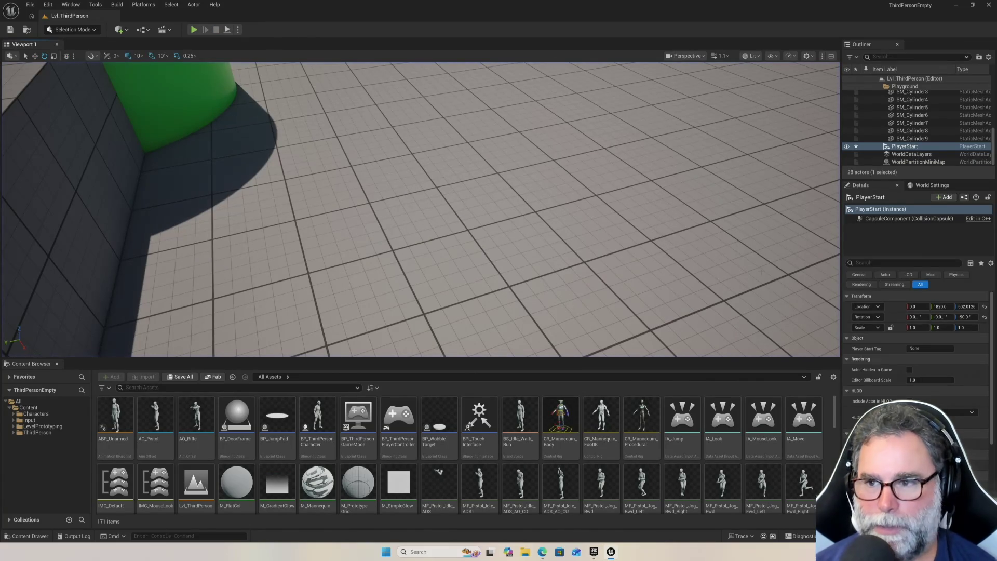
drag(619, 178, 529, 104)
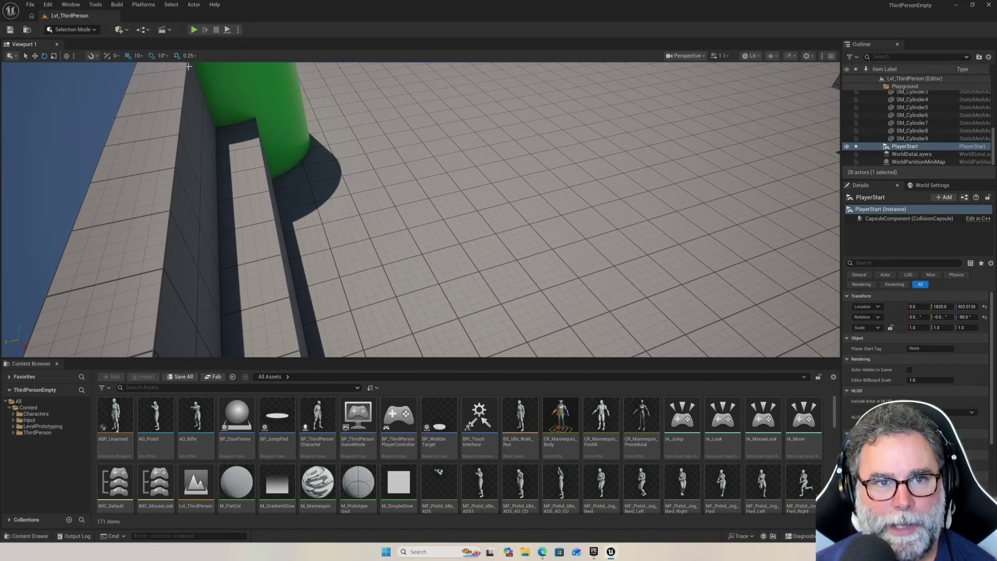
click(30, 4)
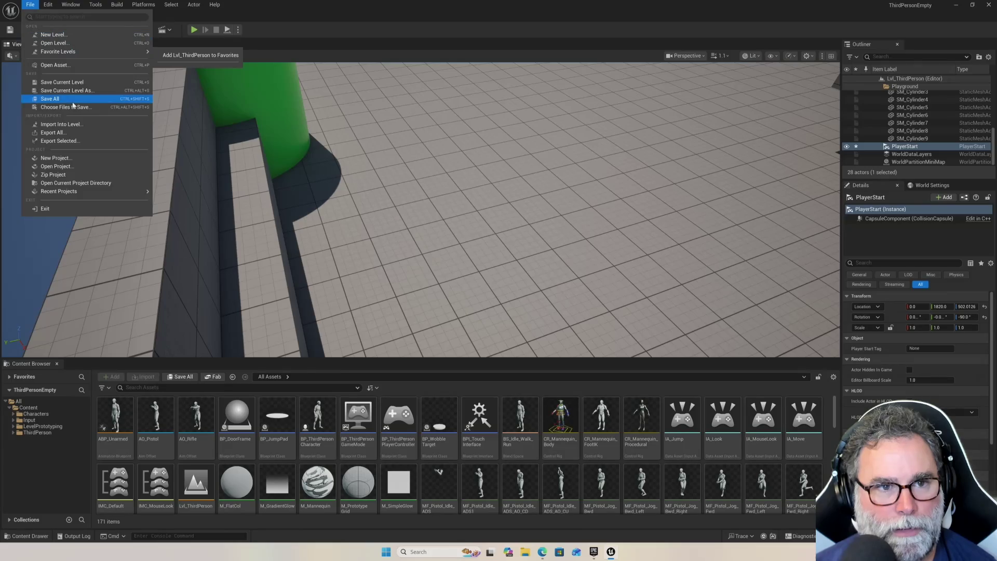
click(62, 5)
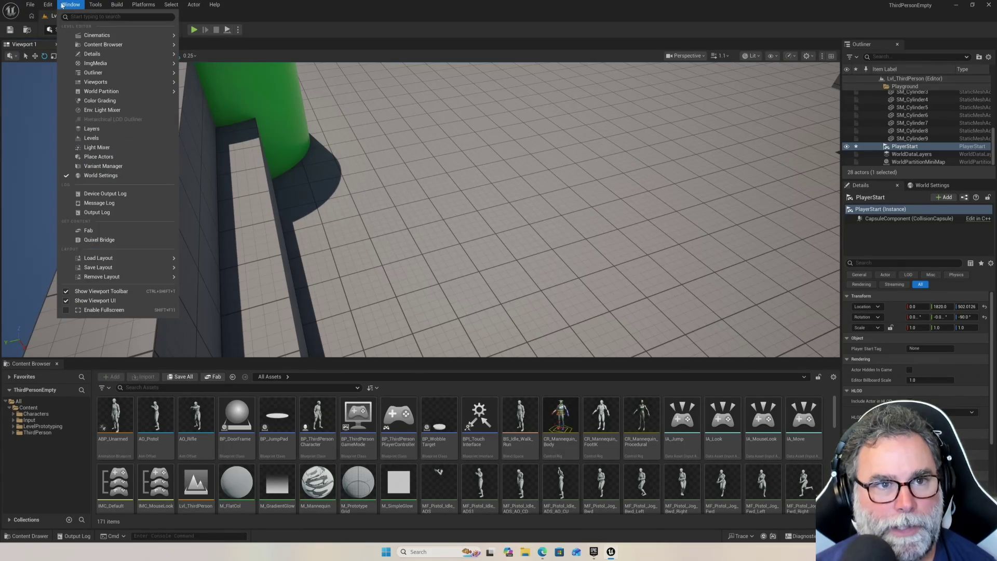
mouse_move(113, 67)
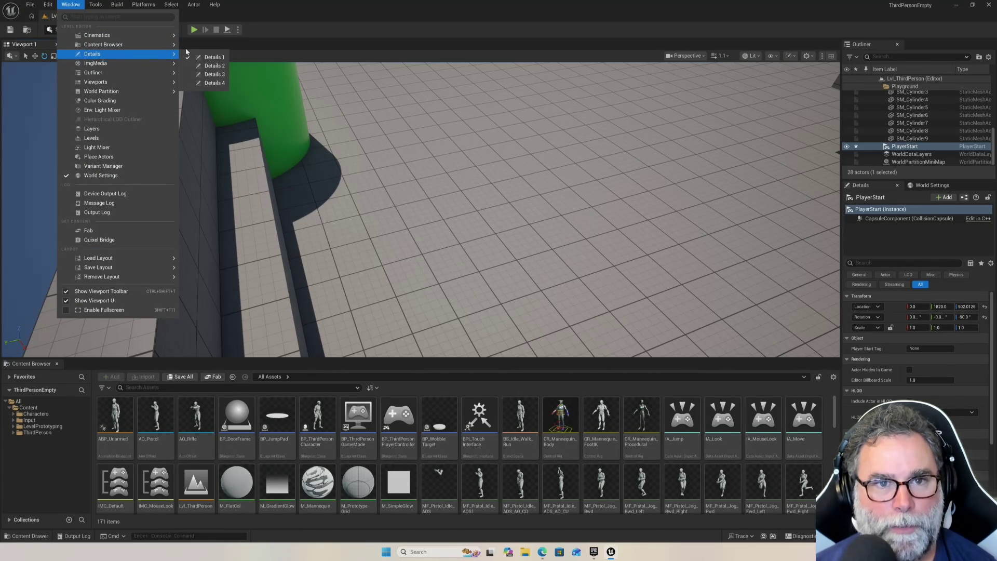
click(216, 58)
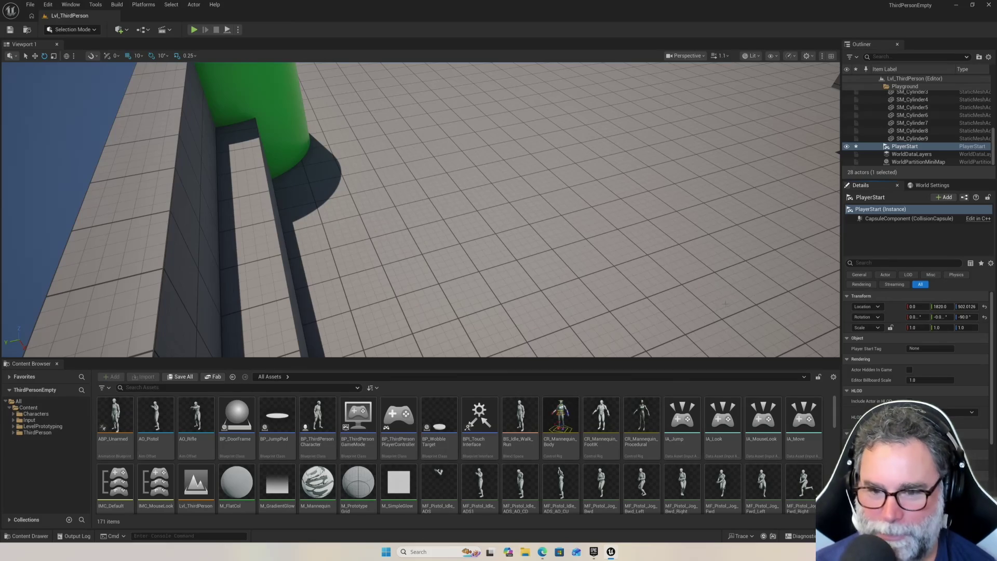
Enlarge and then close the docked Content Browser, briefly toggling the Content Drawer.
mouse_move(529, 360)
mouse_down()
mouse_move(504, 514)
mouse_move(519, 336)
mouse_move(549, 353)
mouse_move(556, 481)
mouse_move(586, 66)
mouse_move(608, 281)
mouse_move(619, 108)
mouse_move(598, 69)
mouse_up()
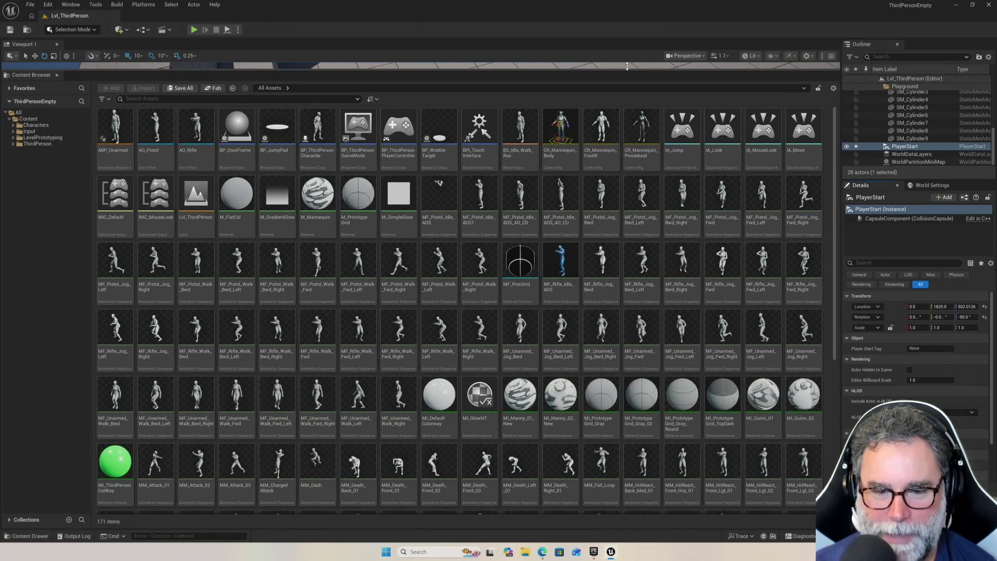
mouse_move(398, 469)
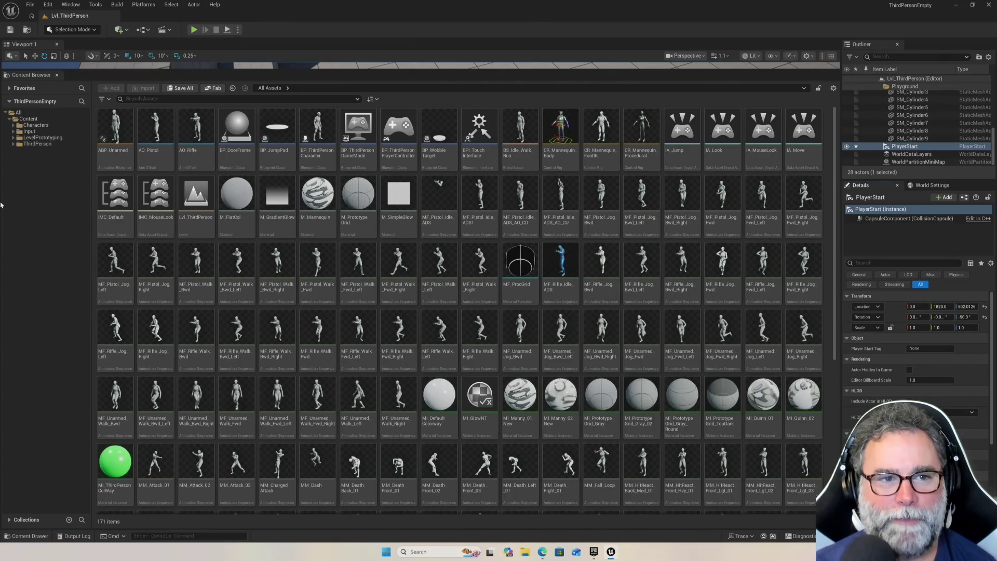
click(57, 74)
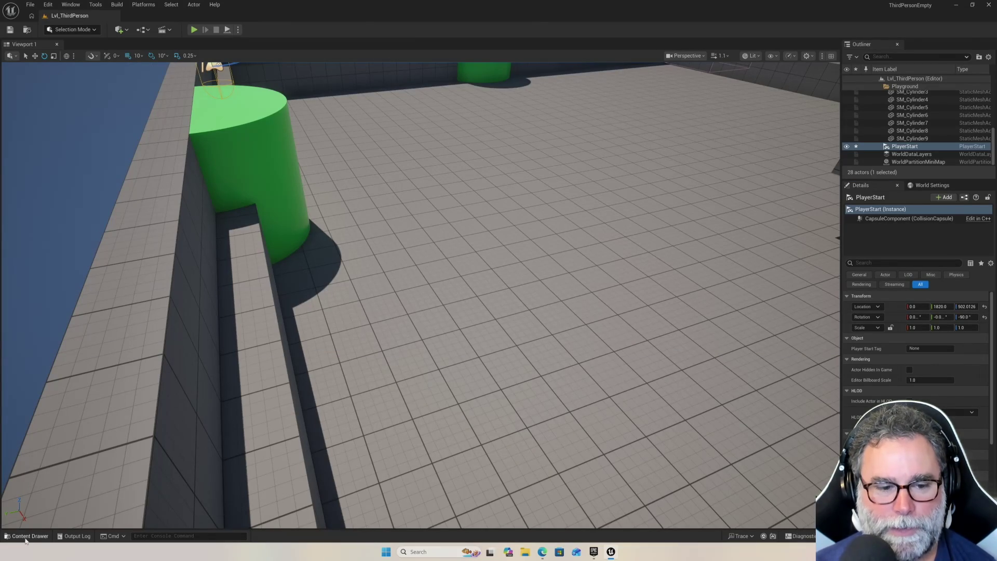
click(27, 536)
click(27, 536)
Frame the whole arena, run a quick play test, and select the grey floating box.
mouse_move(538, 272)
mouse_down()
mouse_move(539, 312)
mouse_move(520, 312)
mouse_move(519, 332)
mouse_move(519, 249)
mouse_move(509, 291)
mouse_move(442, 299)
mouse_up()
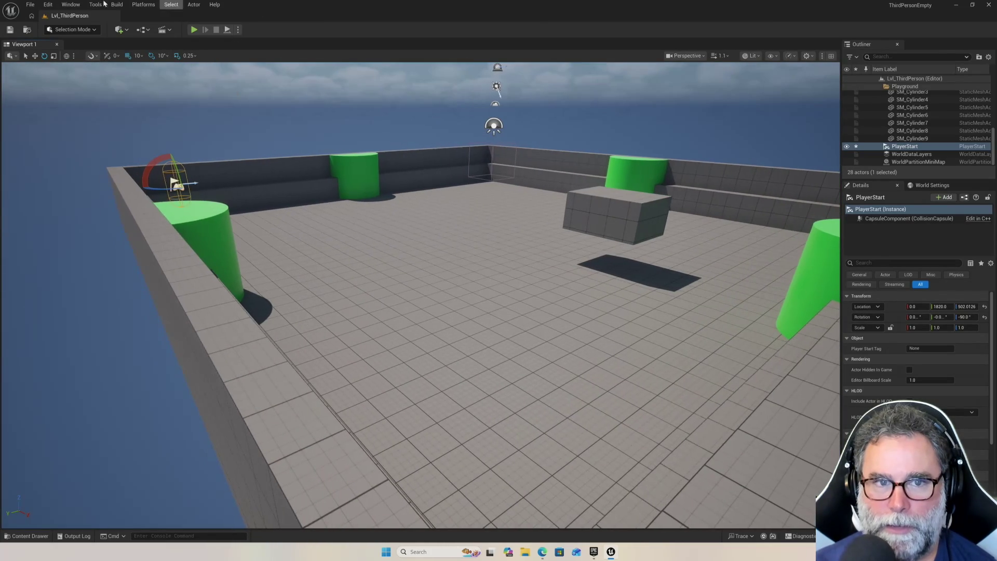
click(194, 29)
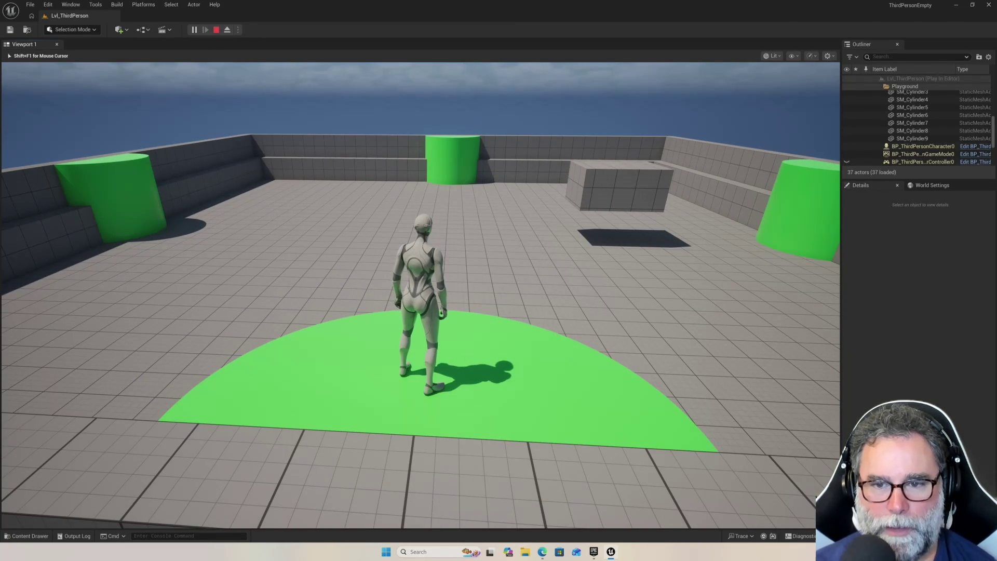
key(Escape)
click(610, 178)
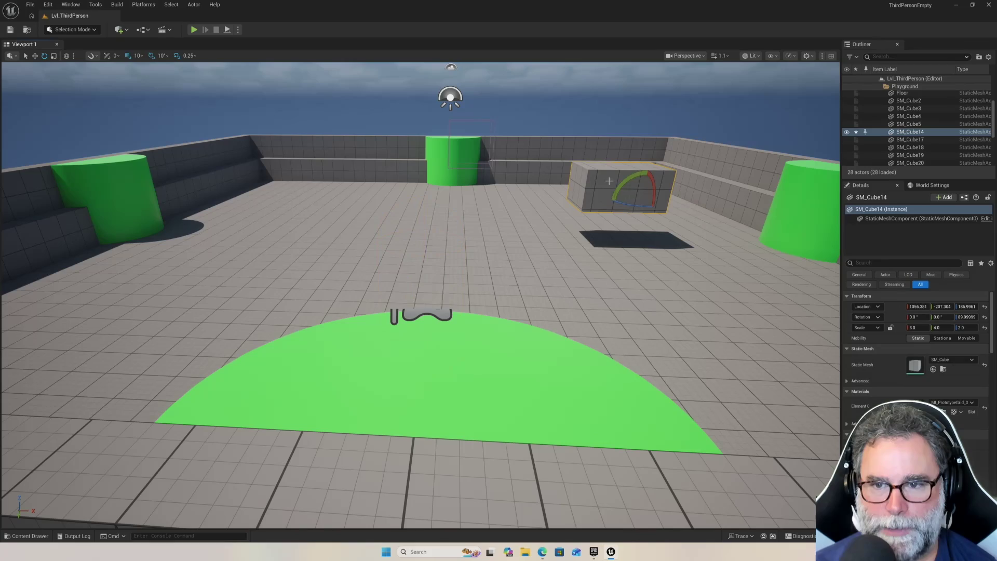
Move SM_Cube14 in world space closer to the green start circle and frame it.
key(w)
key(ctrl+grave)
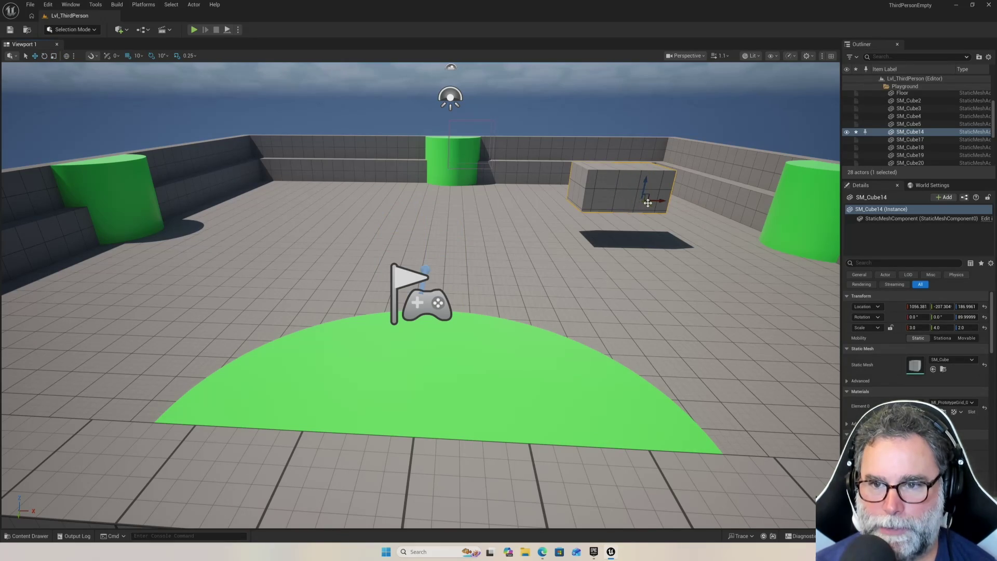
mouse_move(647, 204)
mouse_down()
mouse_move(756, 283)
mouse_move(746, 270)
mouse_move(759, 267)
mouse_move(508, 279)
mouse_up()
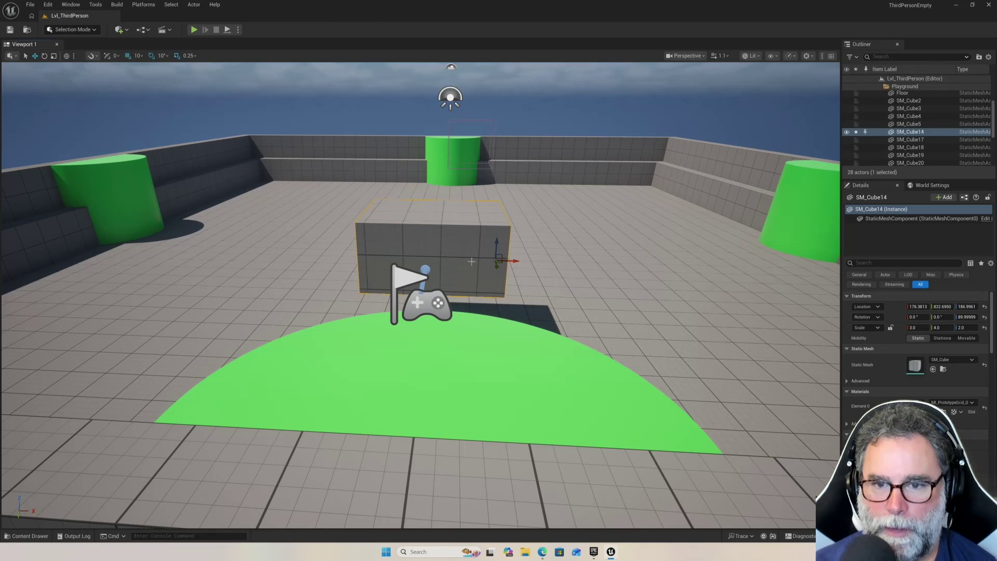
drag(476, 221, 485, 244)
key(f)
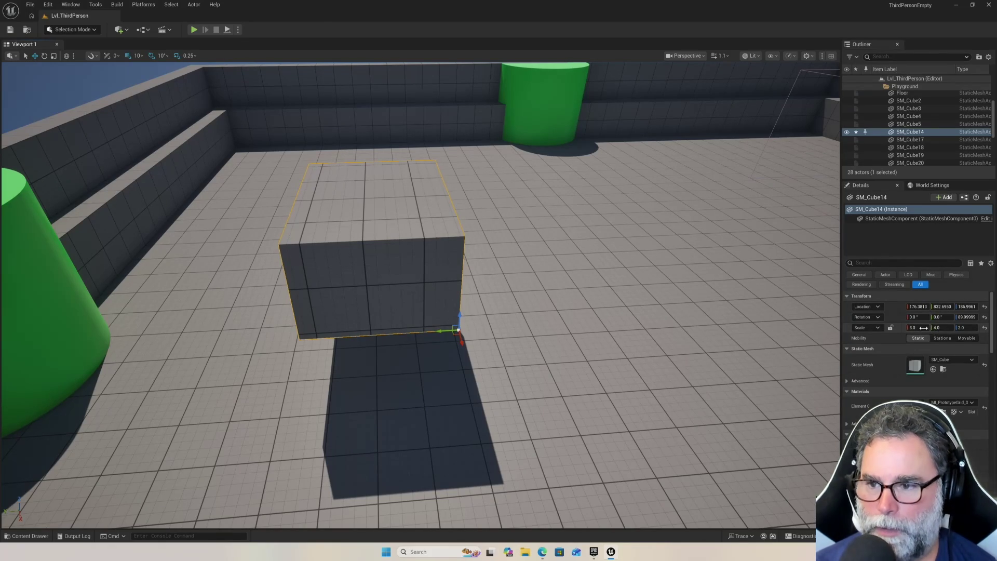
Scale SM_Cube14 to 3 × 3 × 1 in Details and start a play test.
click(917, 327)
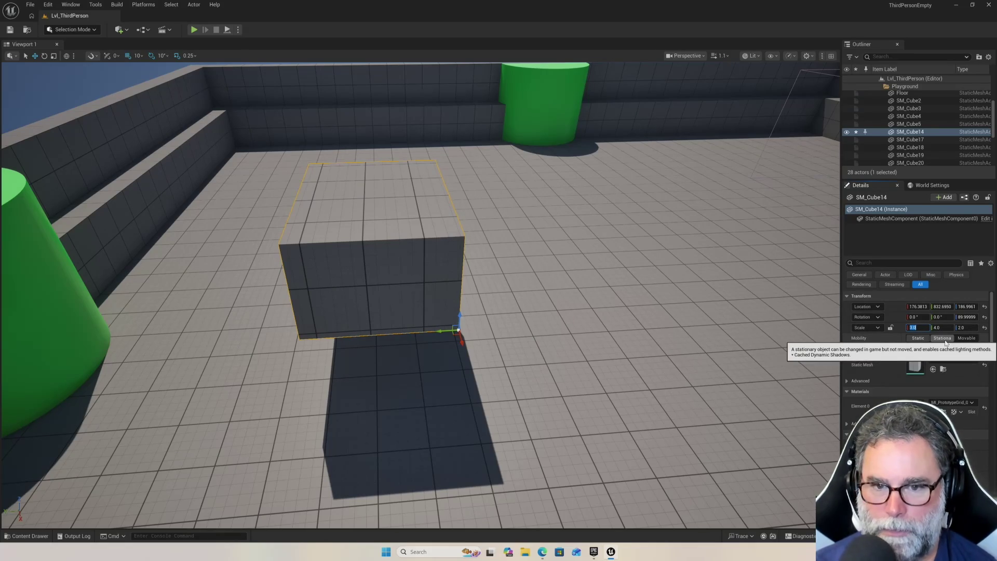
click(964, 327)
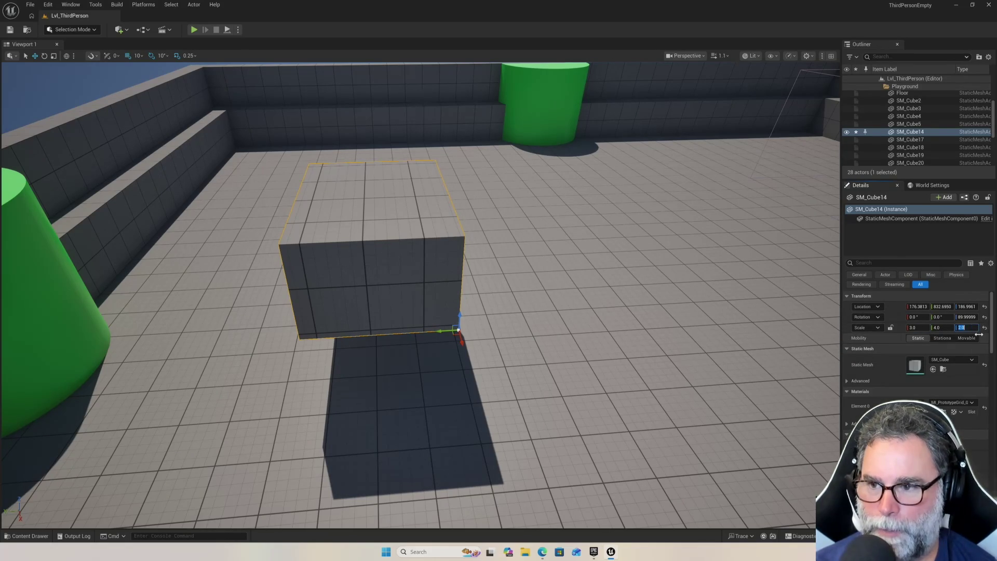
text(1)
key(Return)
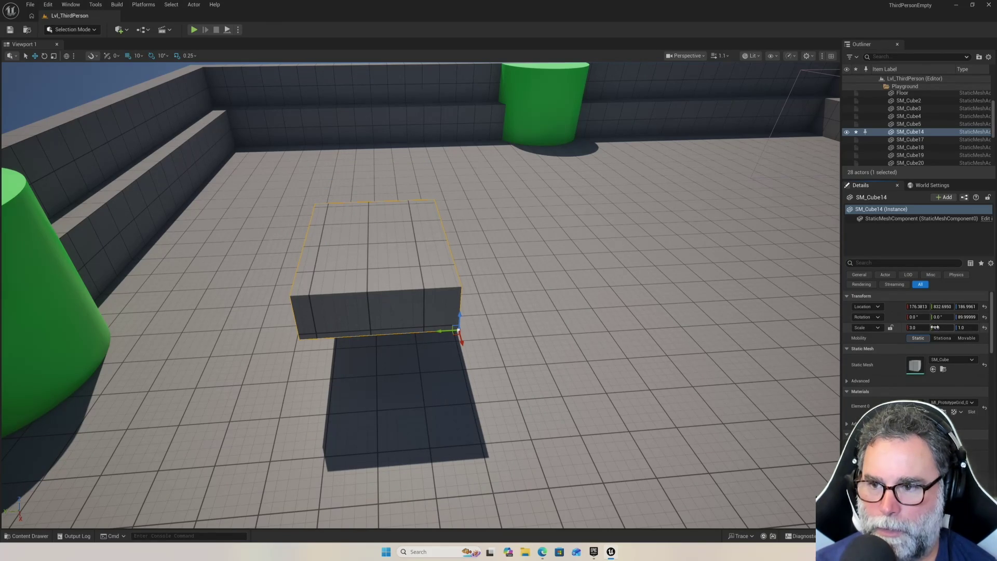
text(3)
key(Tab)
mouse_move(415, 312)
mouse_down()
mouse_move(338, 312)
mouse_move(338, 387)
mouse_up()
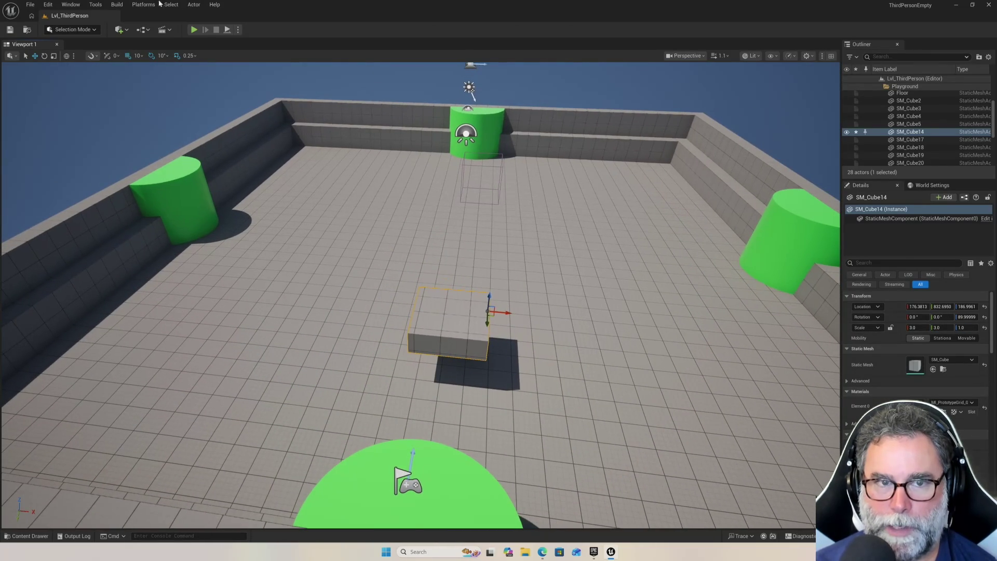
click(194, 30)
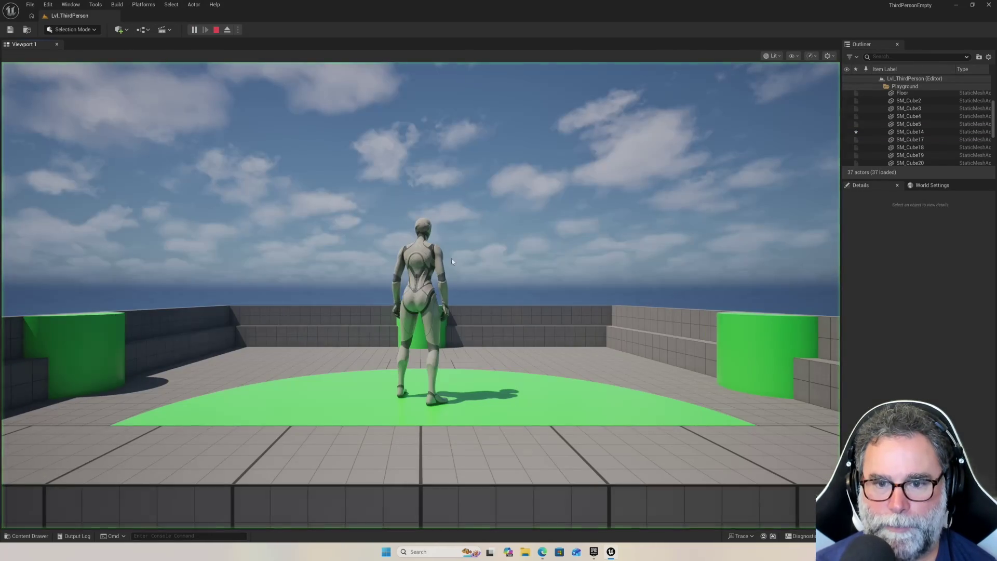
Run and jump the character across the SM_Cube14 slab and floor with WASD and Space, then exit with Esc.
key(w)
key(space)
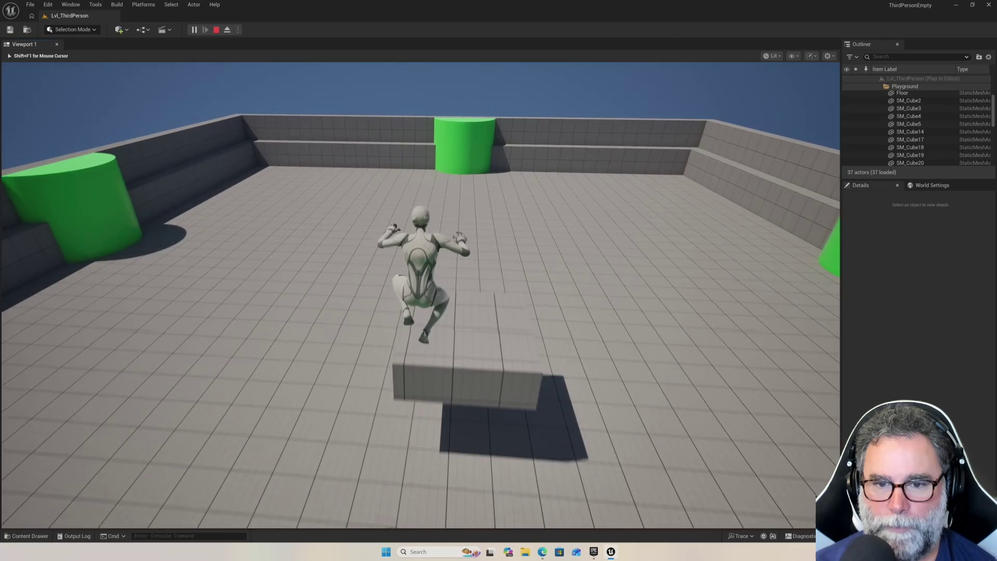
key(w)
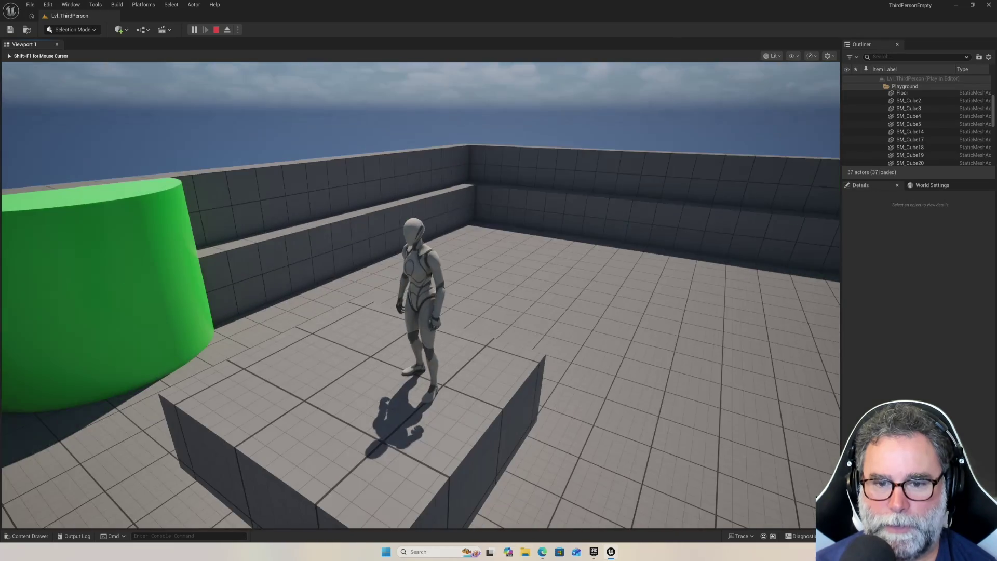
key(s)
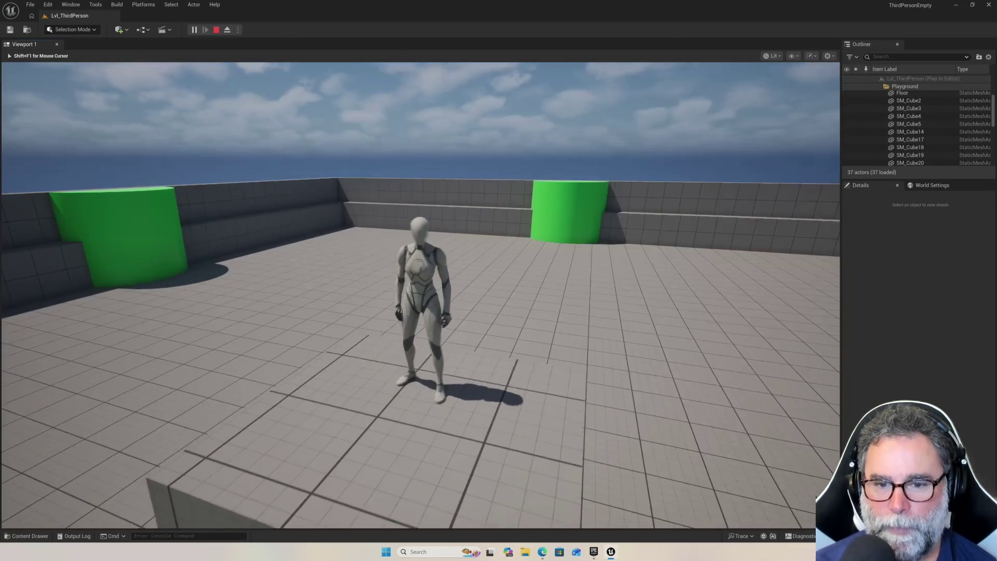
key(w)
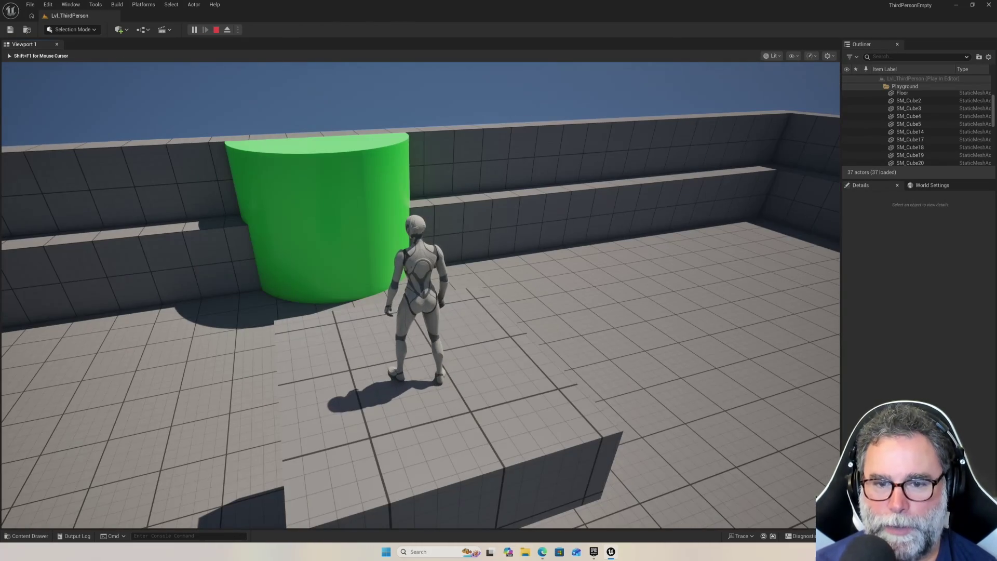
key(d)
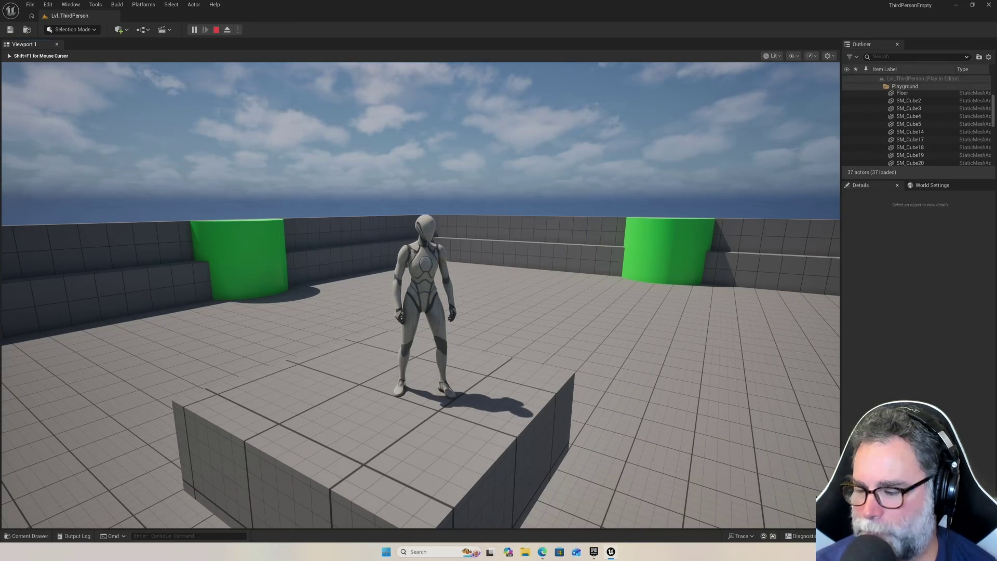
key(w)
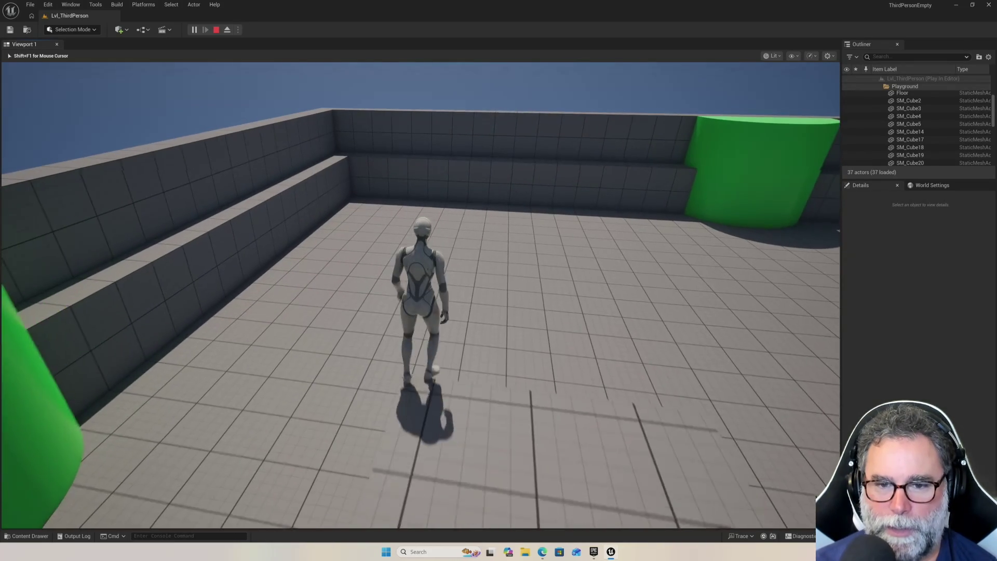
key(space)
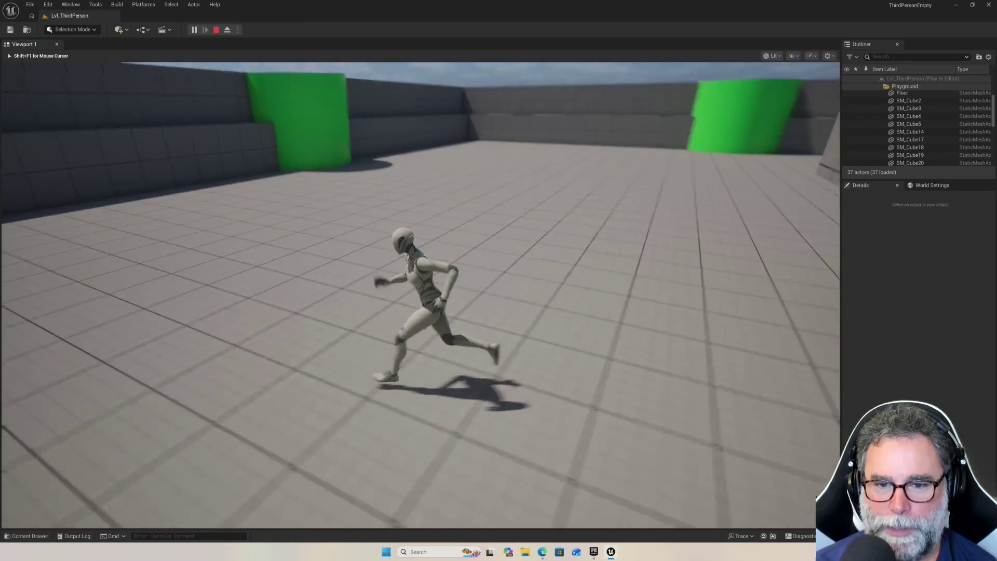
key(s)
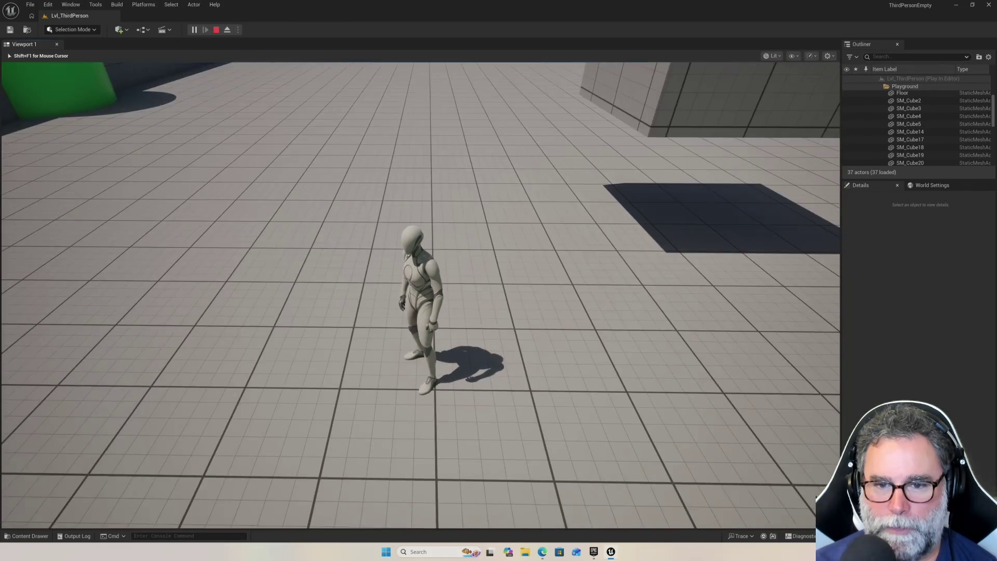
key(Escape)
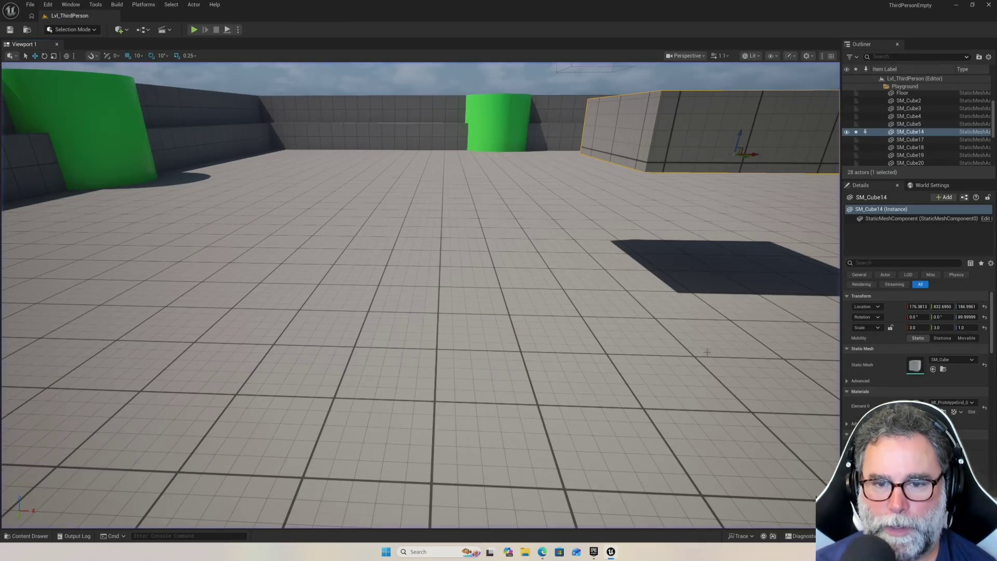
Select the Floor slab and widen the Outliner and Details panels.
click(413, 269)
scroll(417, 267, down, 10)
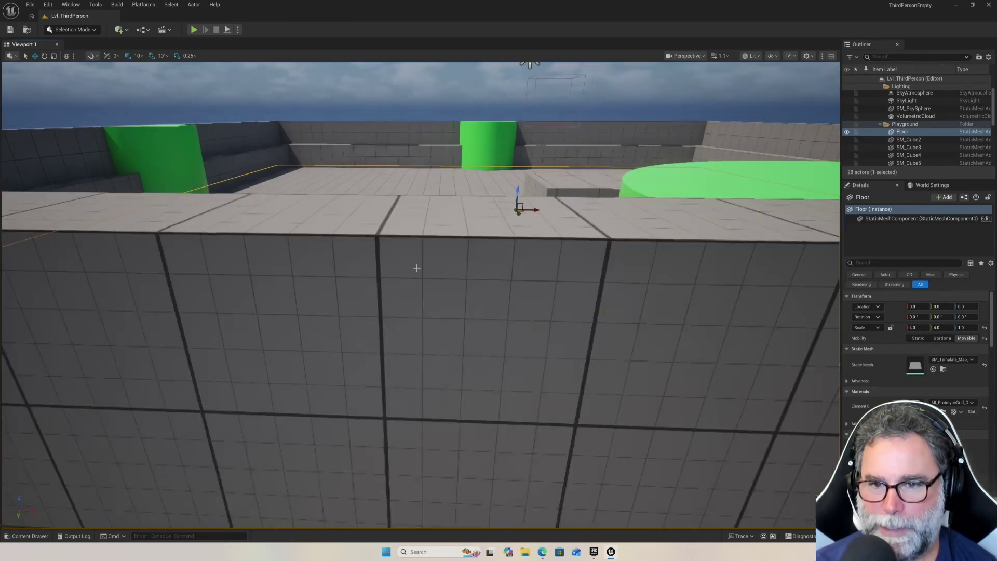
scroll(378, 178, up, 5)
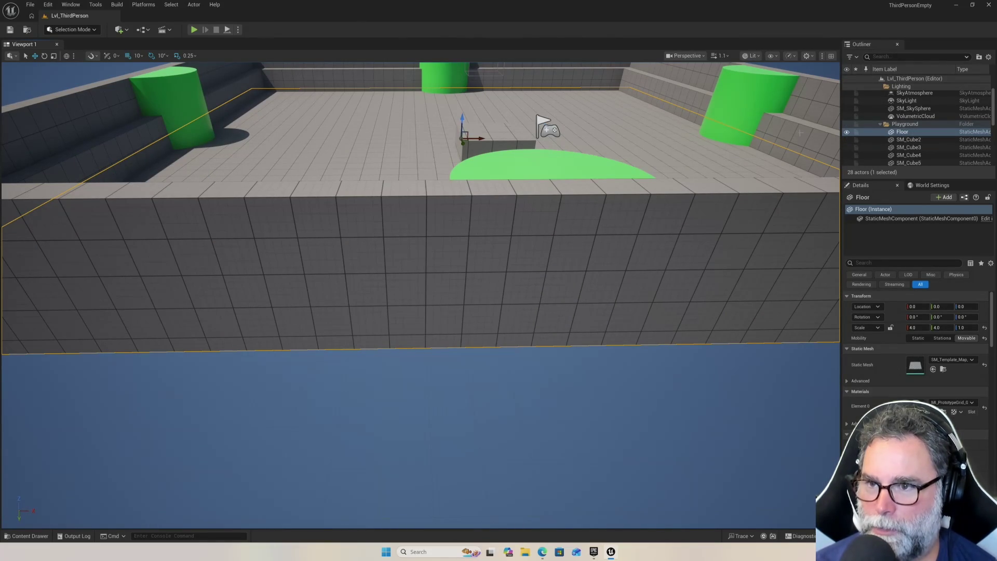
mouse_move(840, 117)
mouse_down()
mouse_move(775, 120)
mouse_move(788, 120)
mouse_up()
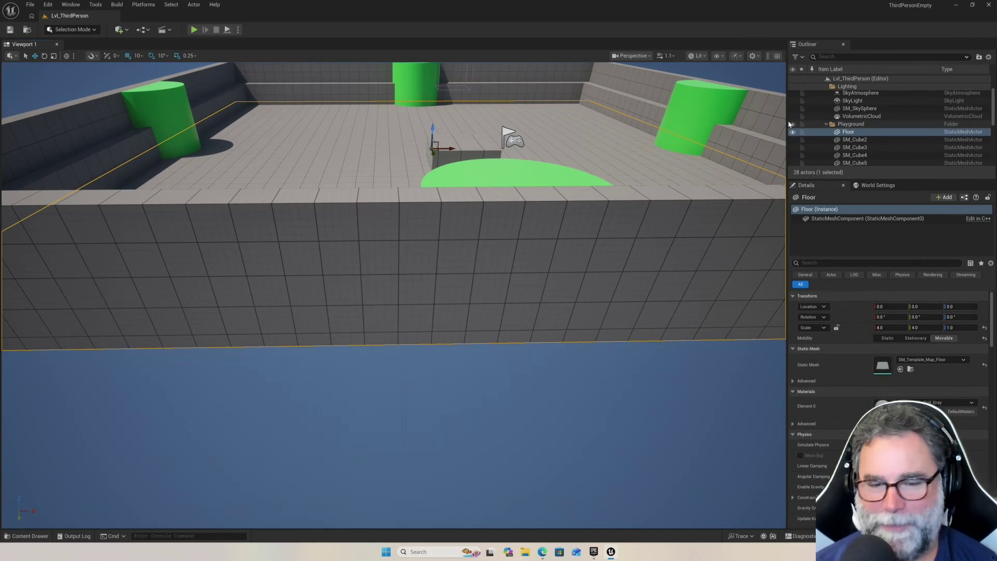
Frame the entire Floor with its walls using F and the Outliner entry.
key(f)
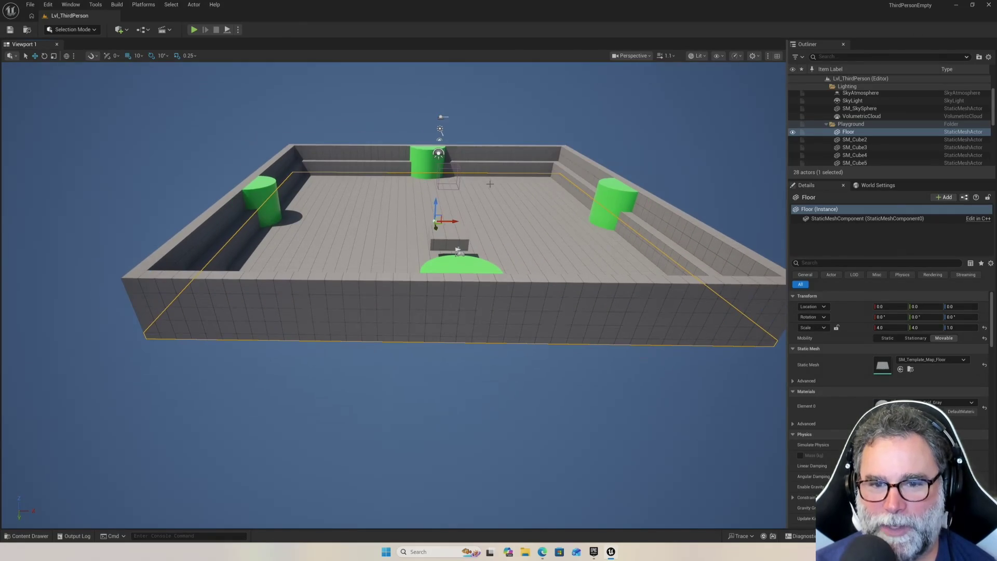
scroll(144, 506, up, 5)
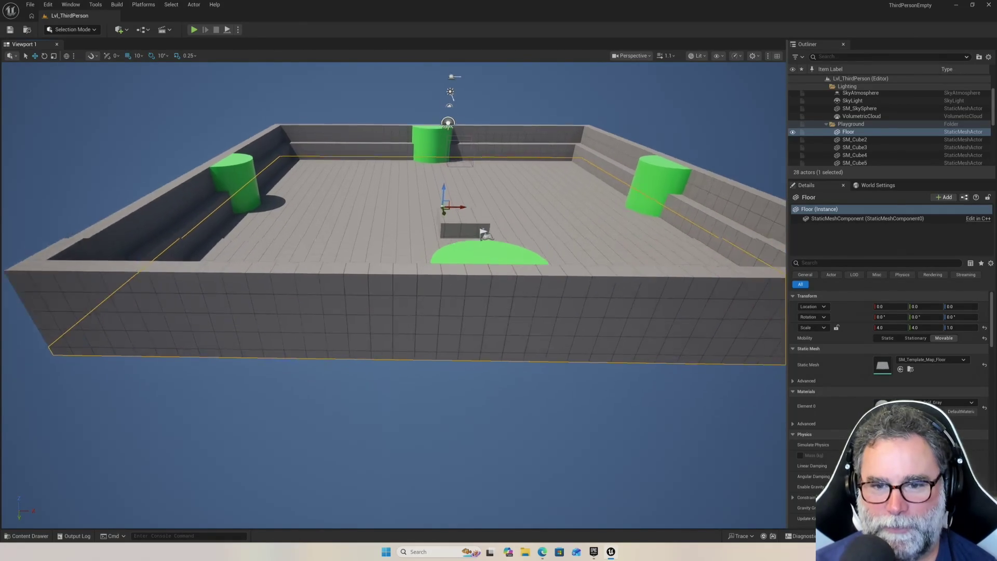
scroll(144, 507, down, 5)
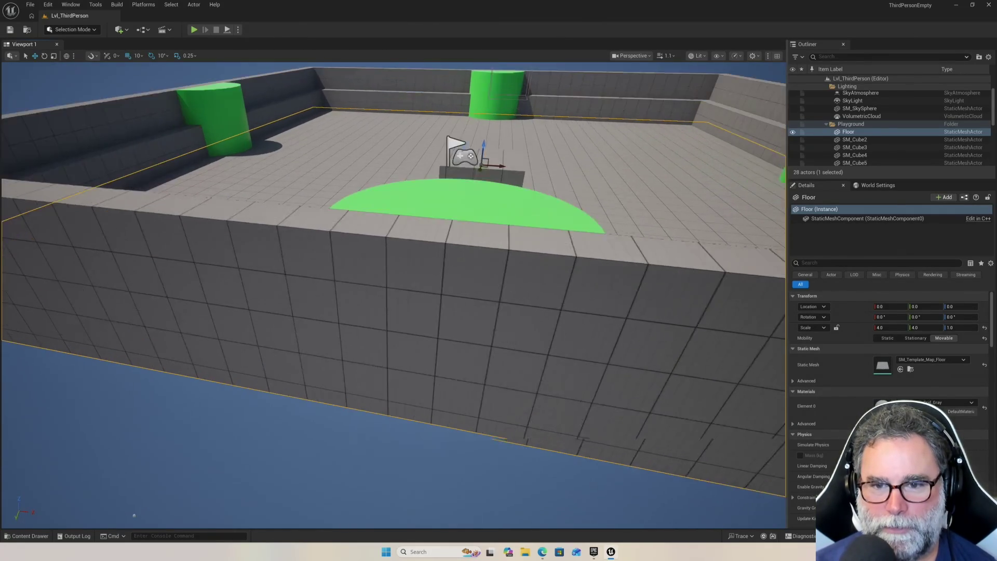
drag(144, 507, 406, 448)
key(f)
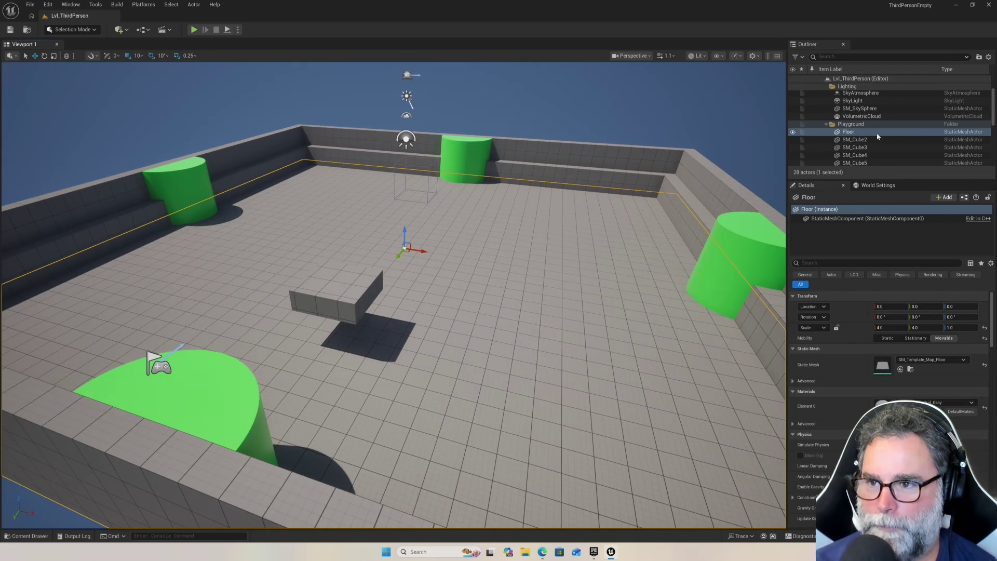
double_click(867, 133)
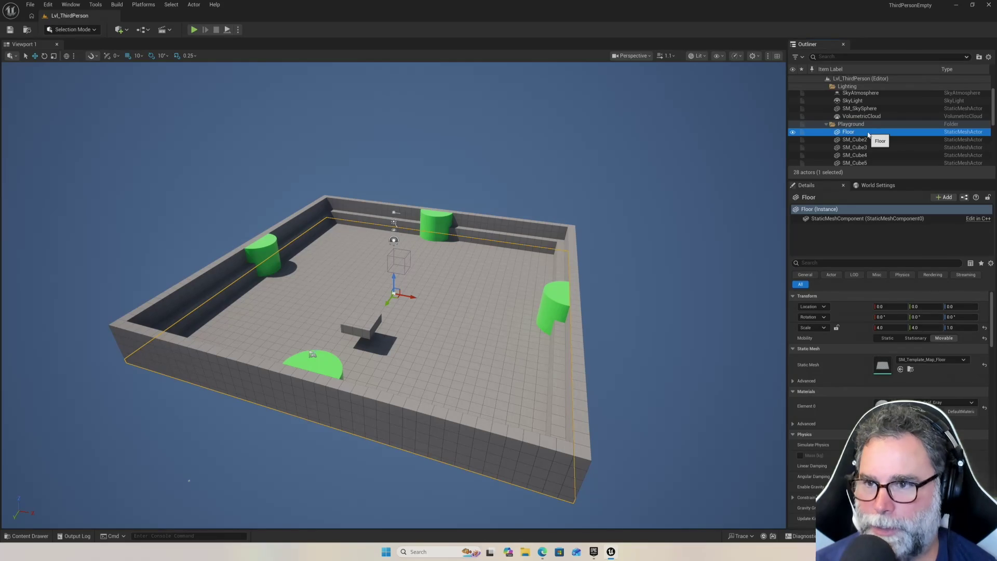
Open SM_Template_Map_Floor in the static mesh editor from the Floor's Outliner context menu.
right_click(869, 134)
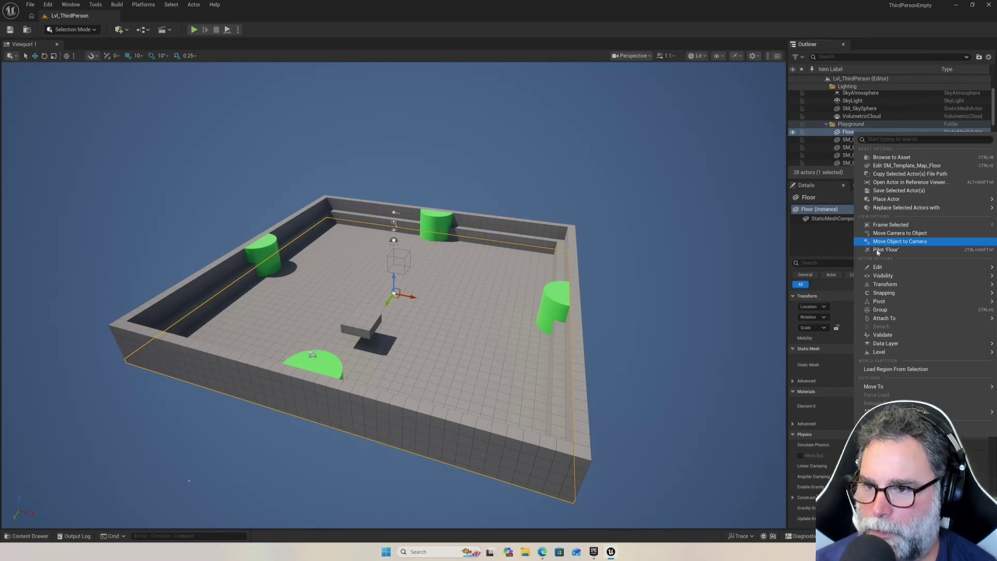
mouse_move(888, 280)
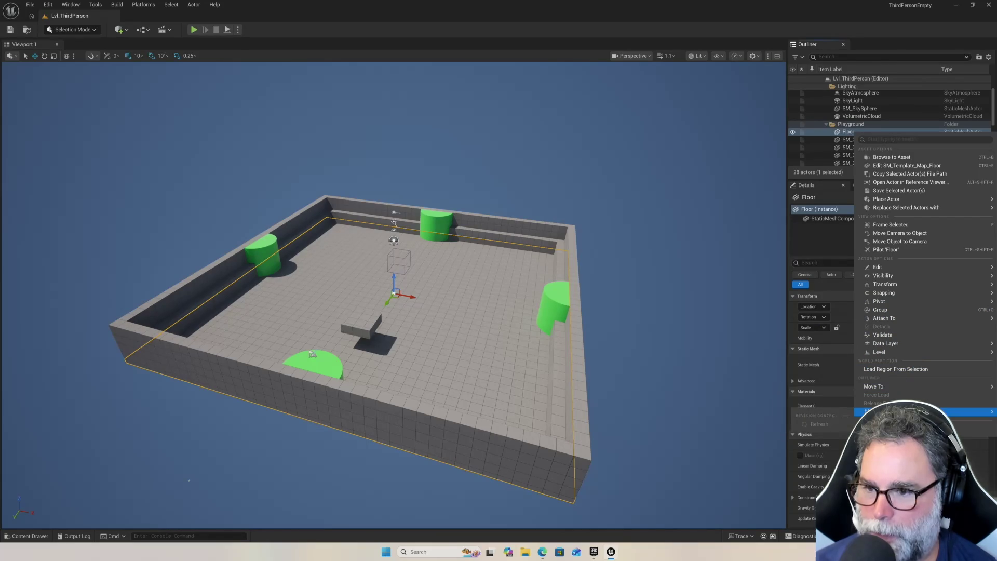
mouse_move(893, 302)
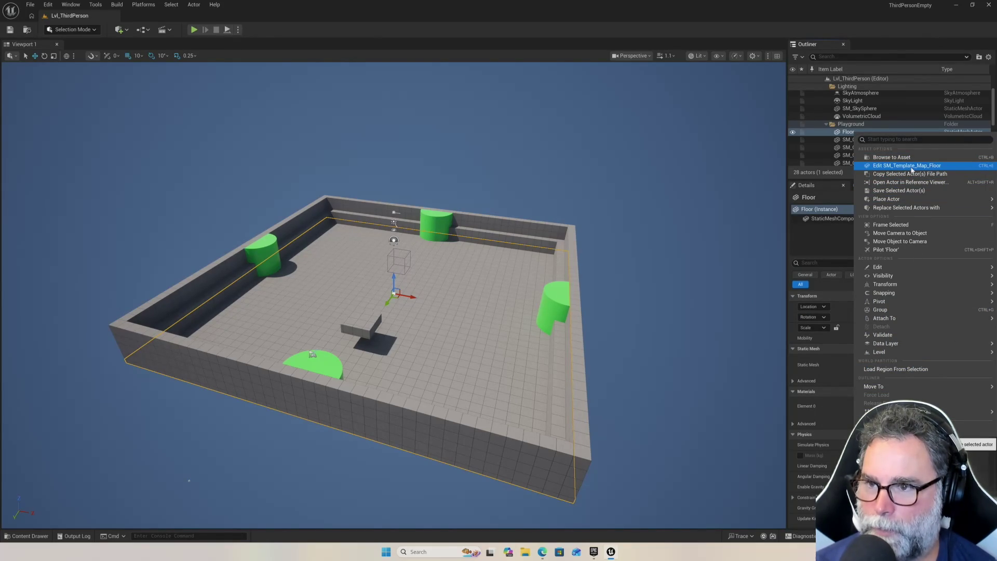
click(912, 166)
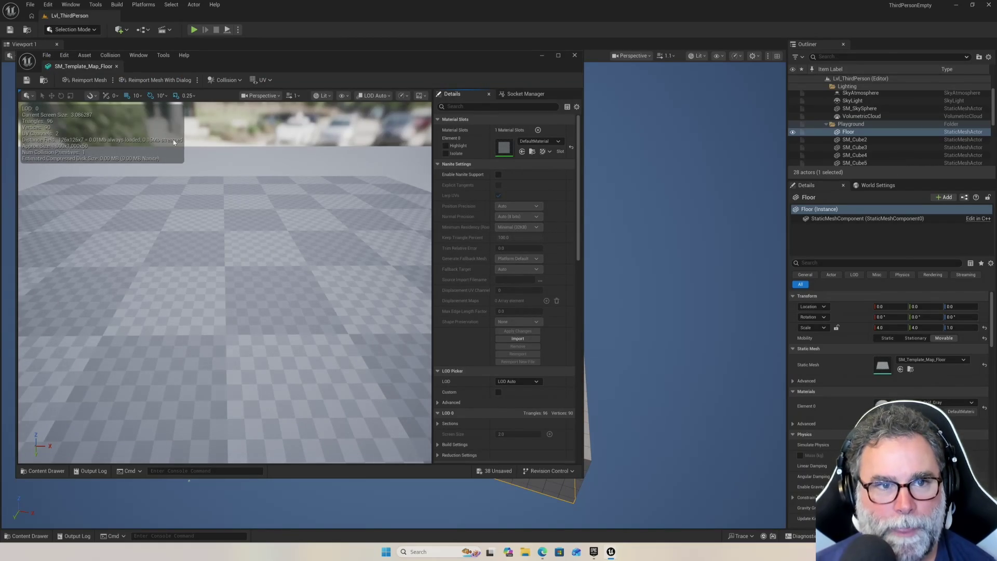
click(231, 80)
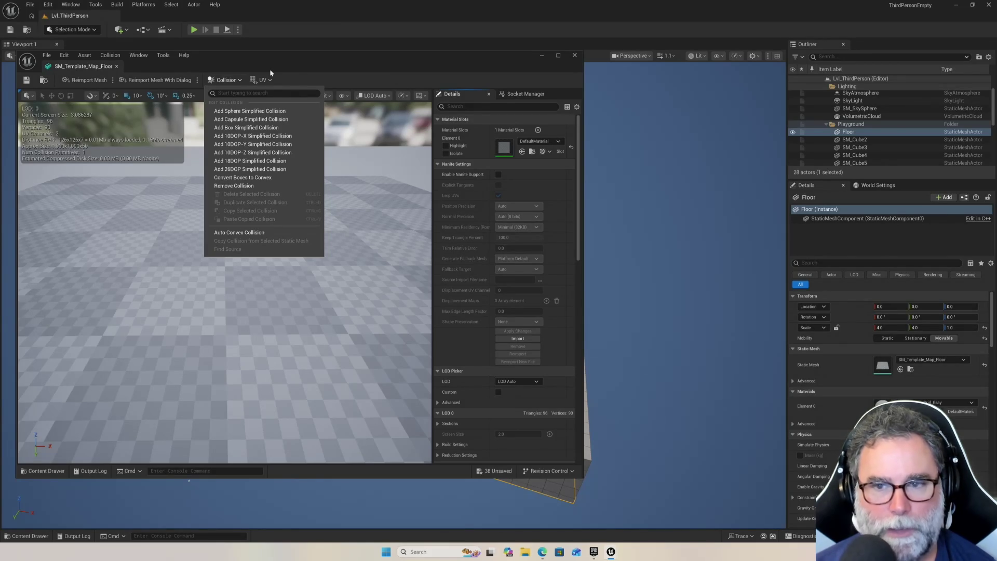
click(308, 61)
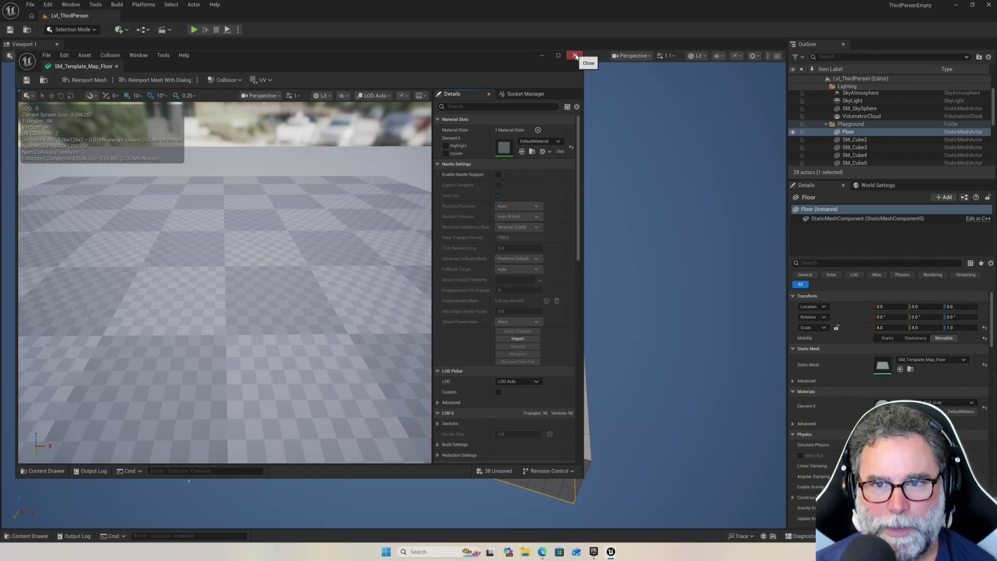
click(575, 56)
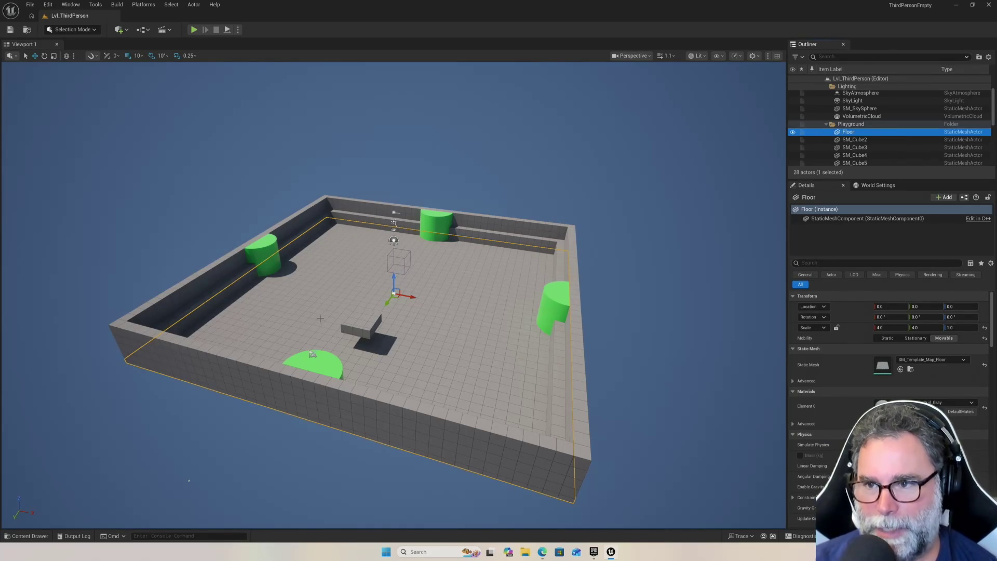
Zoom the viewport in and out over the arena after closing the mesh editor.
scroll(189, 480, up, 5)
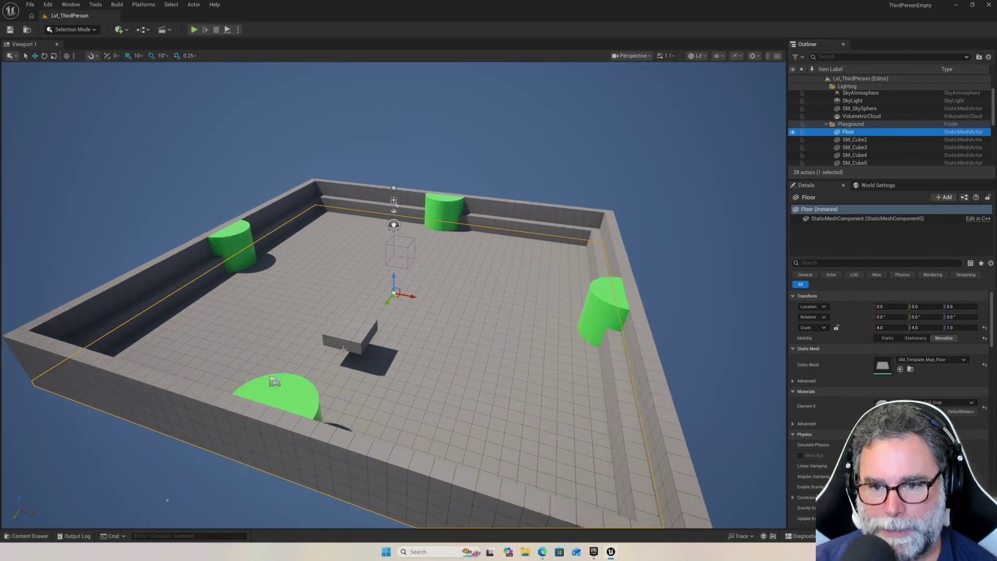
scroll(171, 496, up, 5)
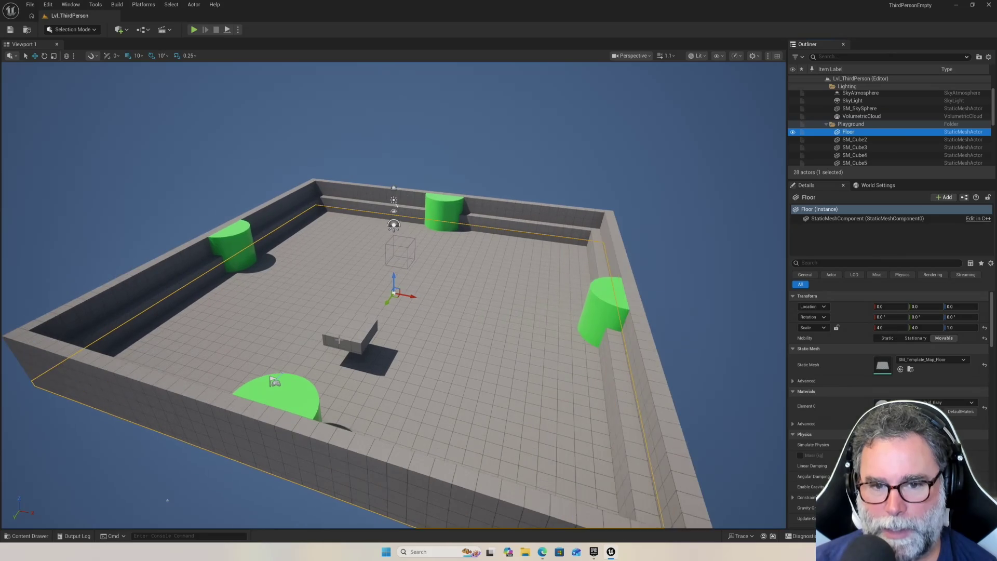
scroll(154, 511, down, 2)
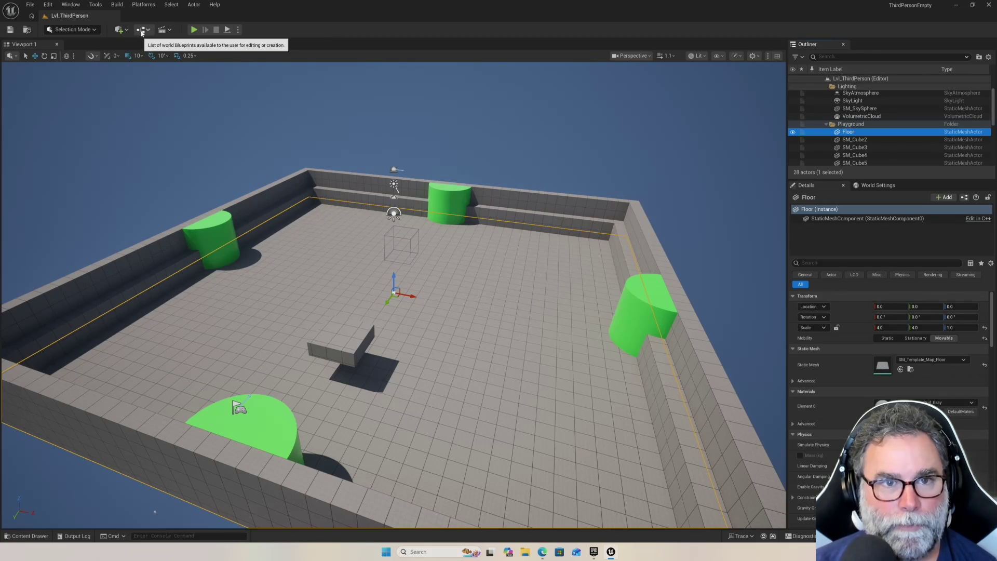
Open the Lvl_ThirdPerson Level Blueprint from the Blueprints toolbar menu.
click(142, 31)
mouse_move(158, 68)
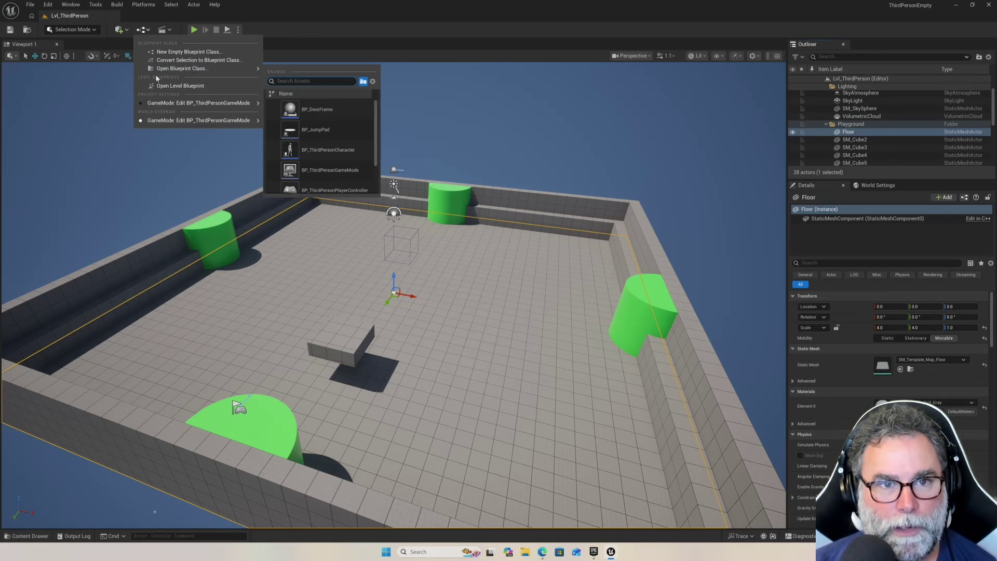
click(192, 89)
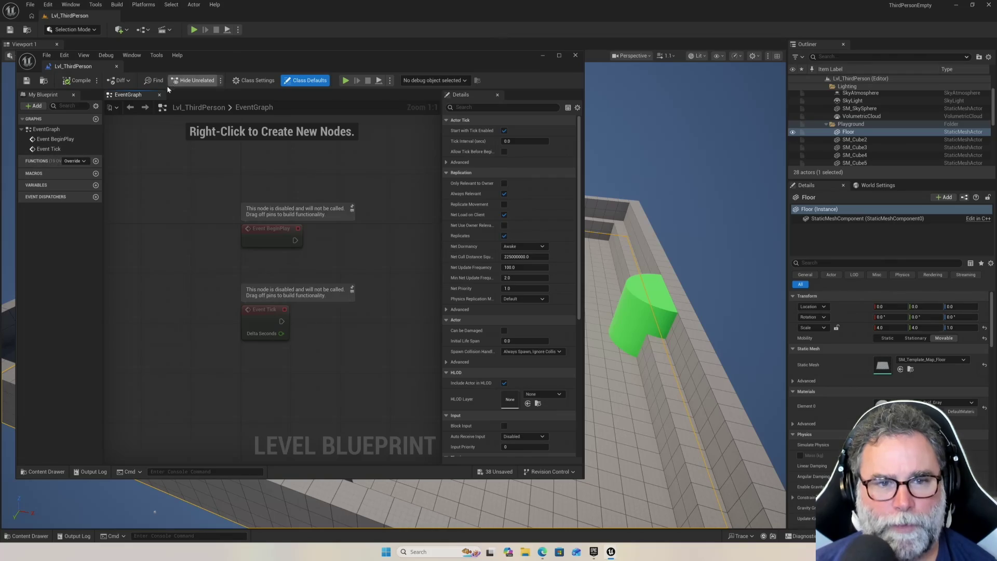
scroll(226, 265, down, 5)
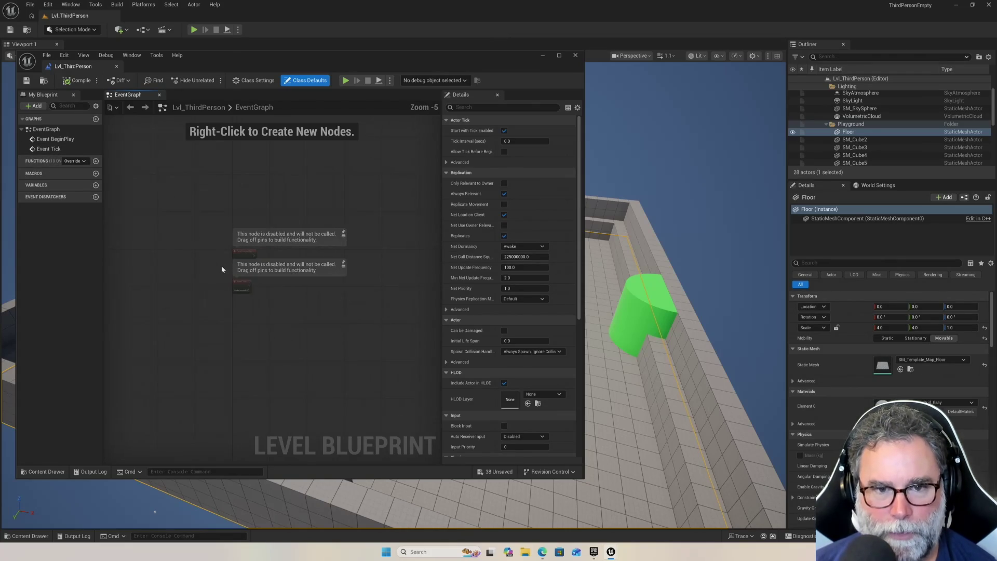
scroll(221, 267, up, 5)
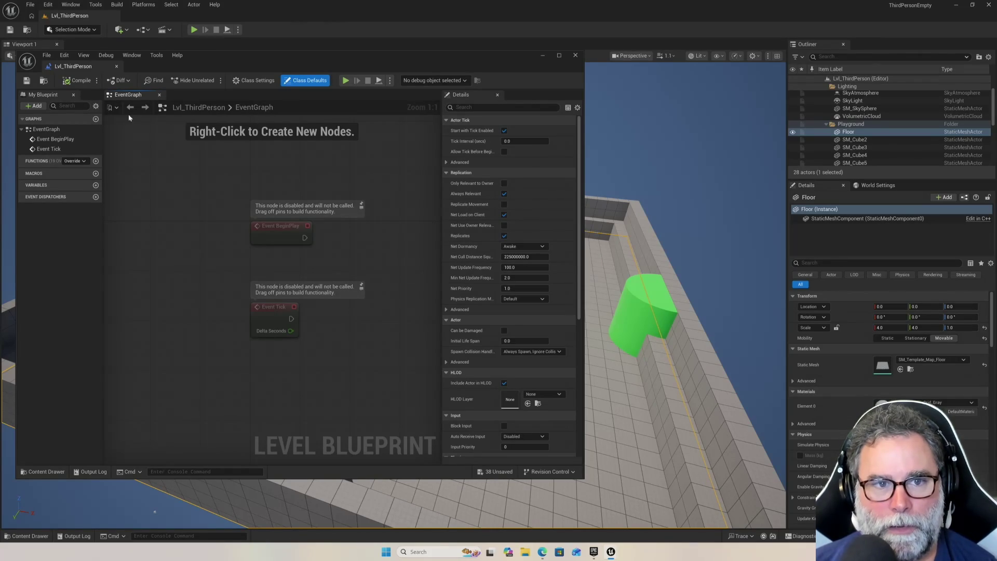
click(44, 188)
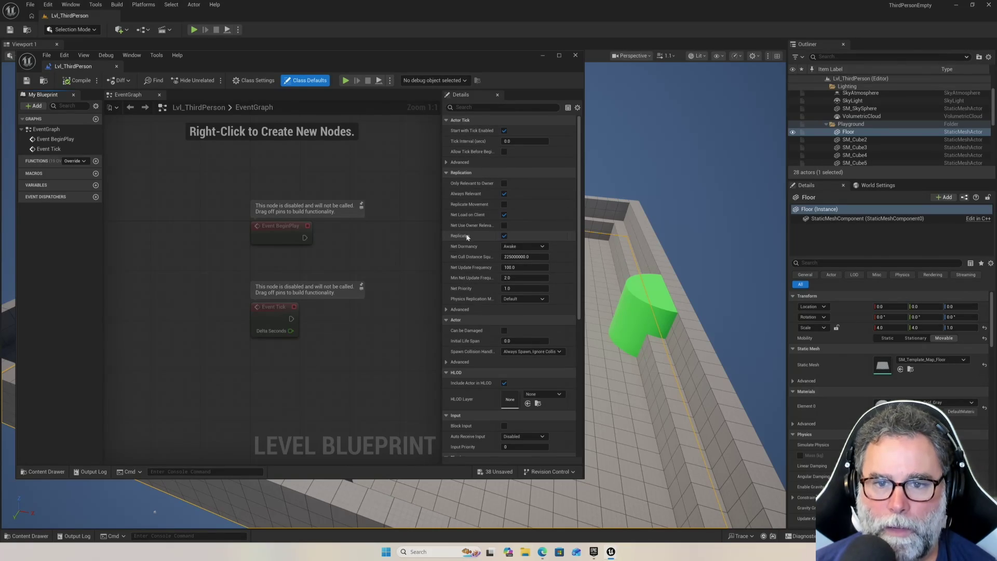
scroll(464, 314, down, 5)
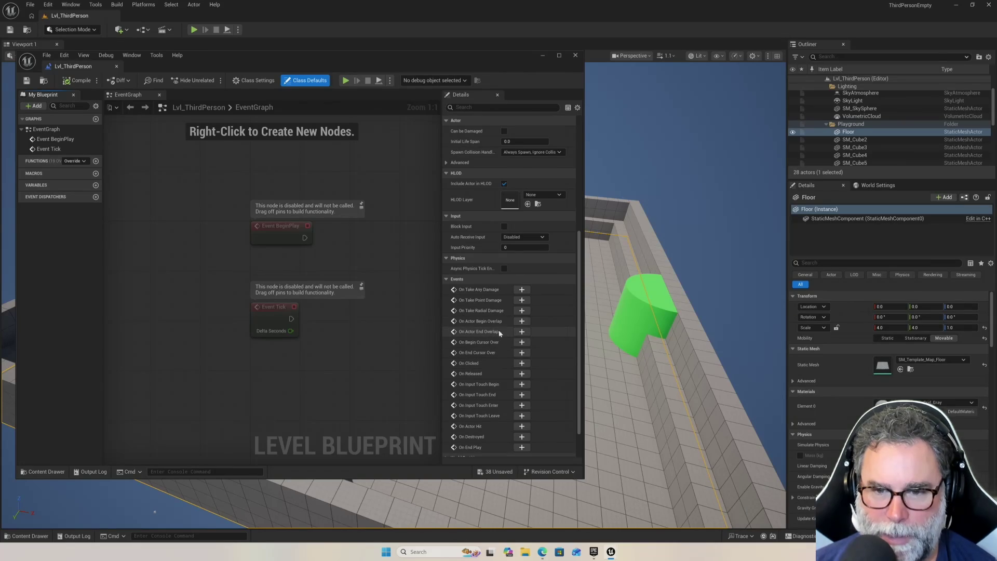
scroll(505, 378, down, 2)
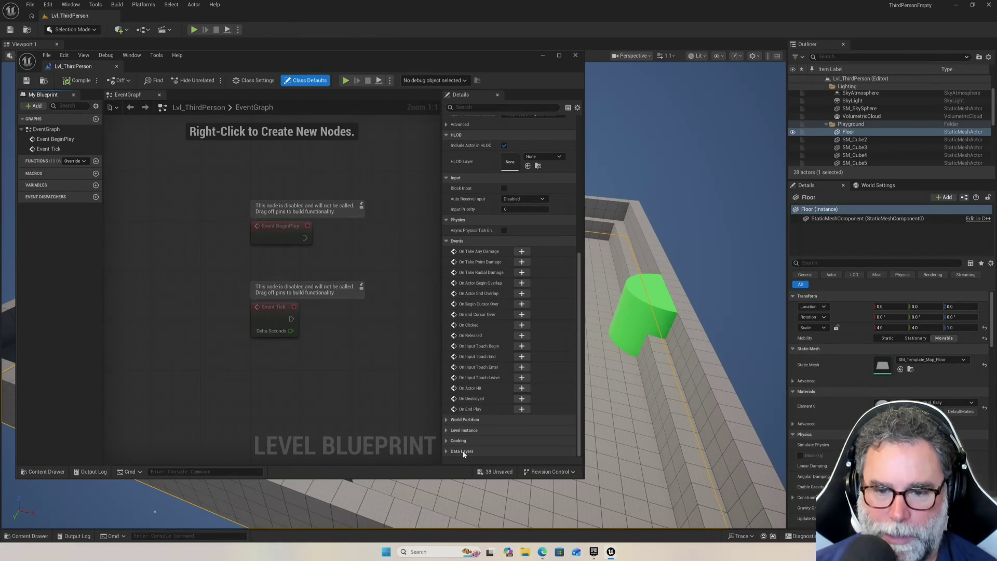
scroll(493, 253, up, 8)
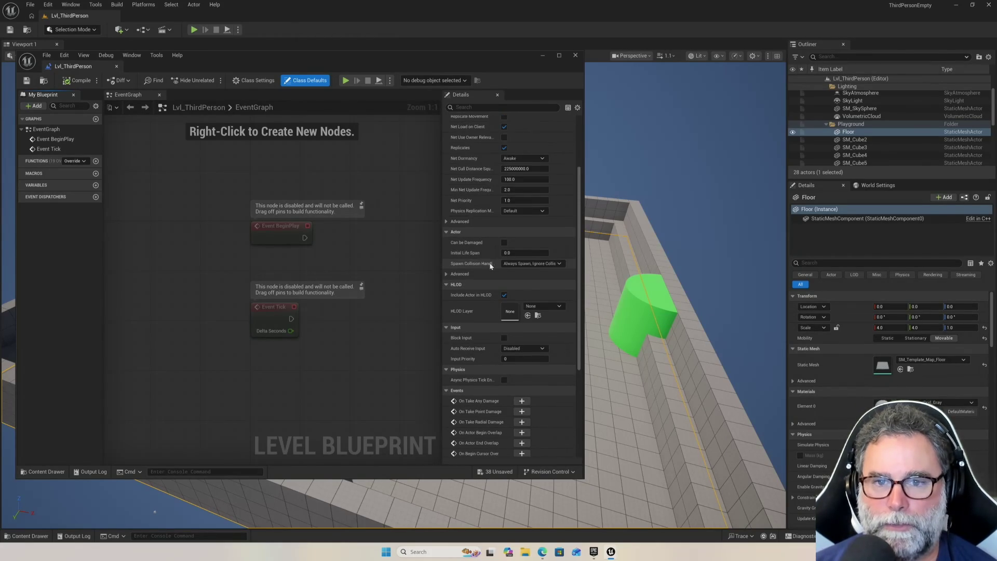
scroll(490, 263, up, 1)
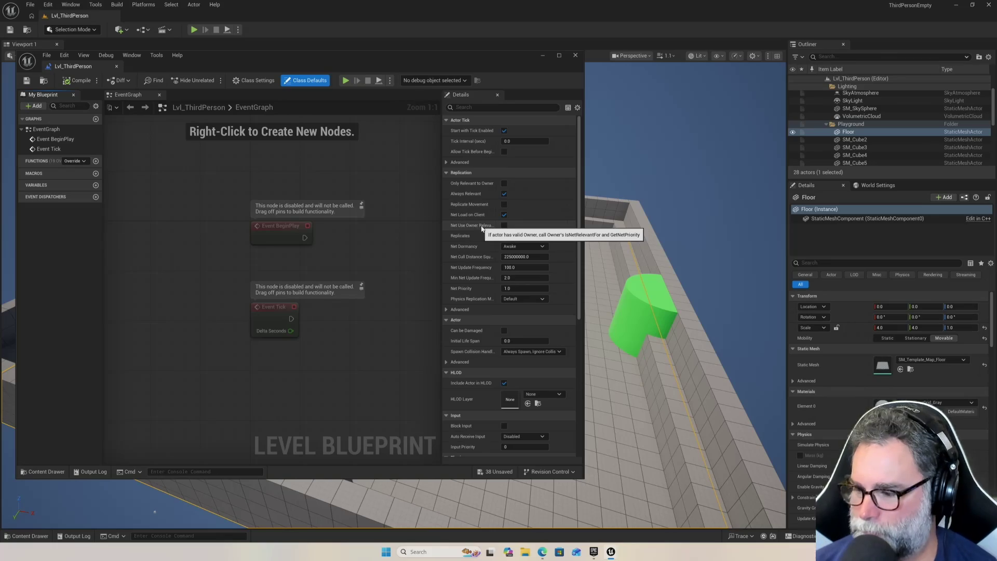
click(859, 133)
right_click(859, 137)
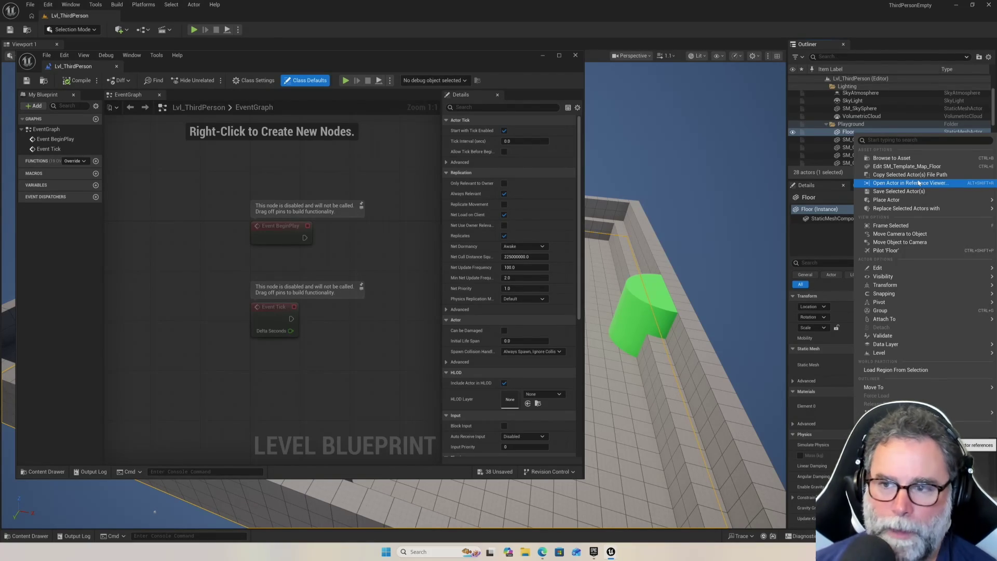
click(644, 152)
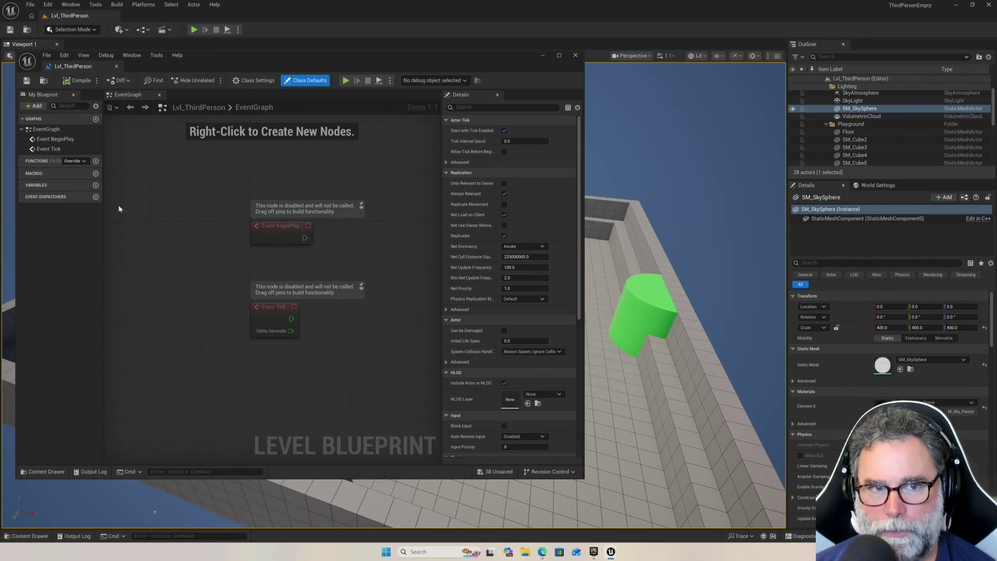
click(39, 129)
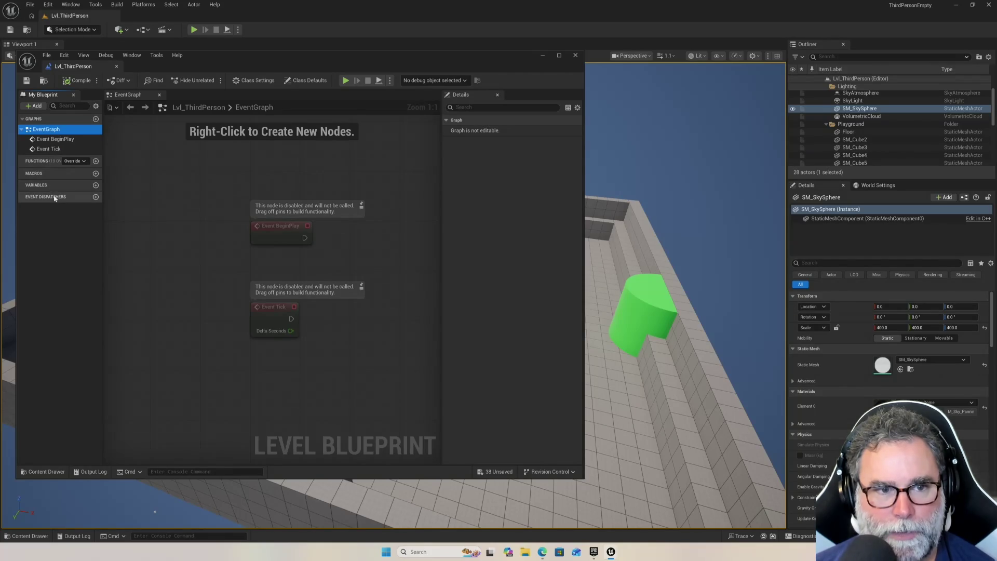
click(96, 186)
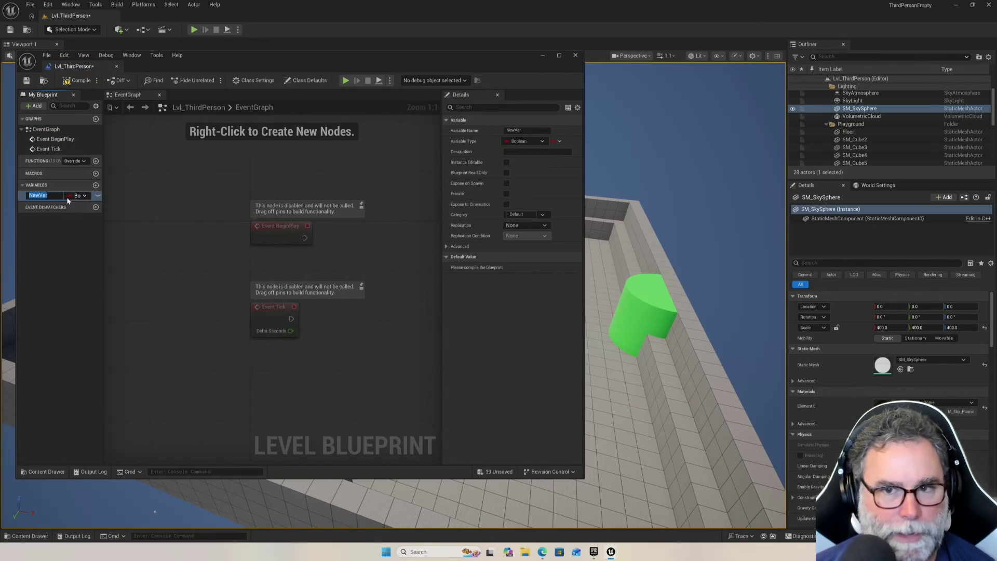
click(152, 181)
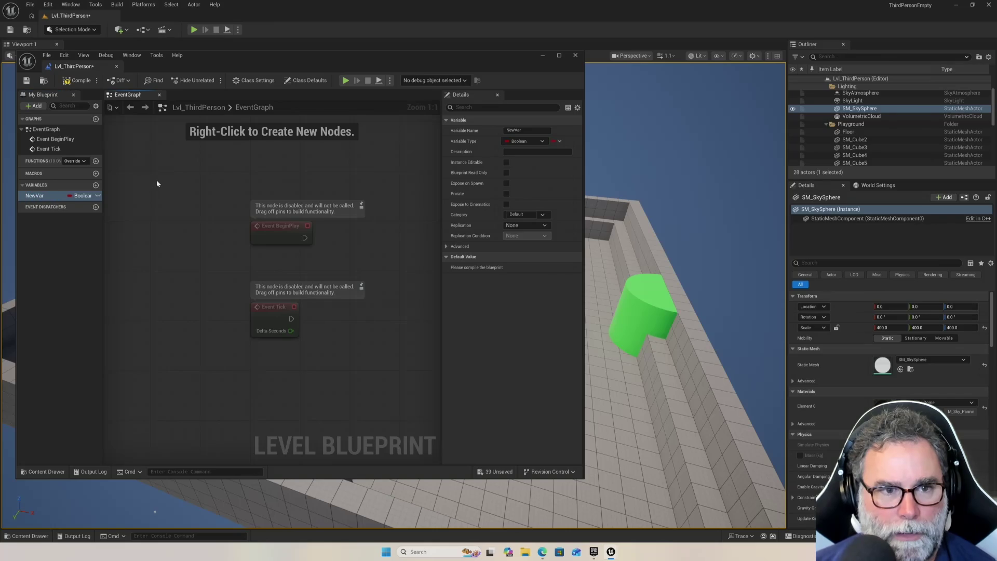
double_click(46, 195)
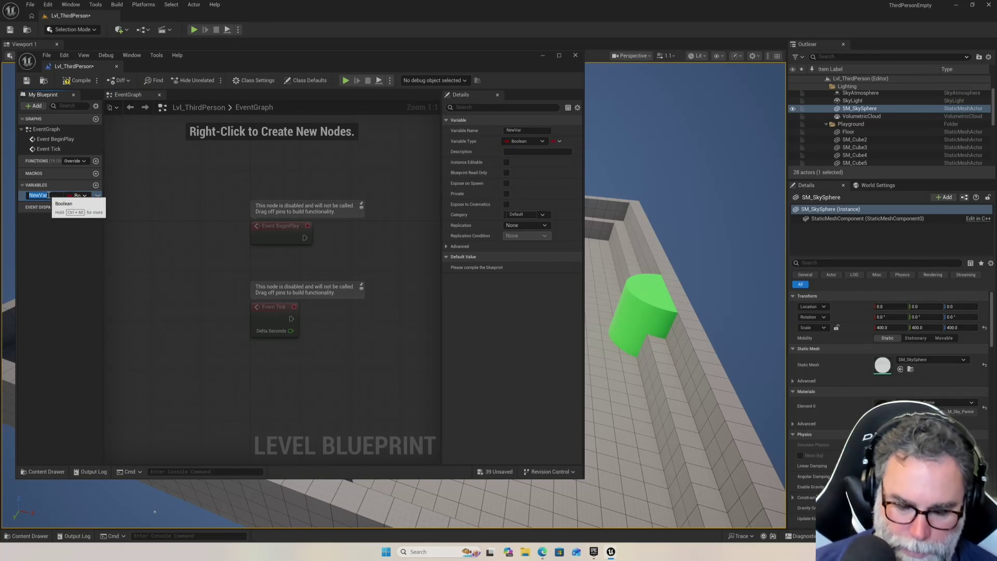
key(BackSpace)
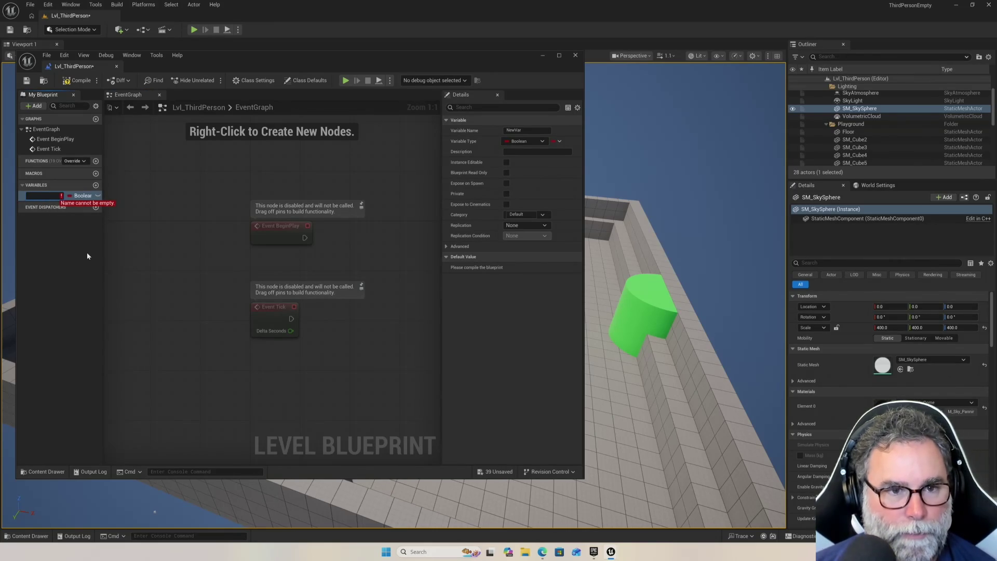
text(asdf)
key(Return)
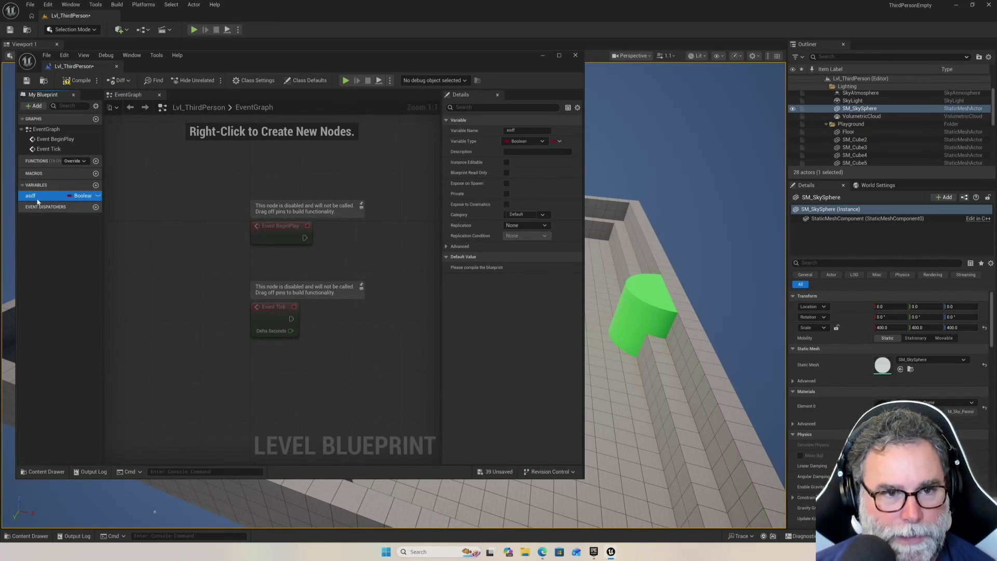
right_click(38, 201)
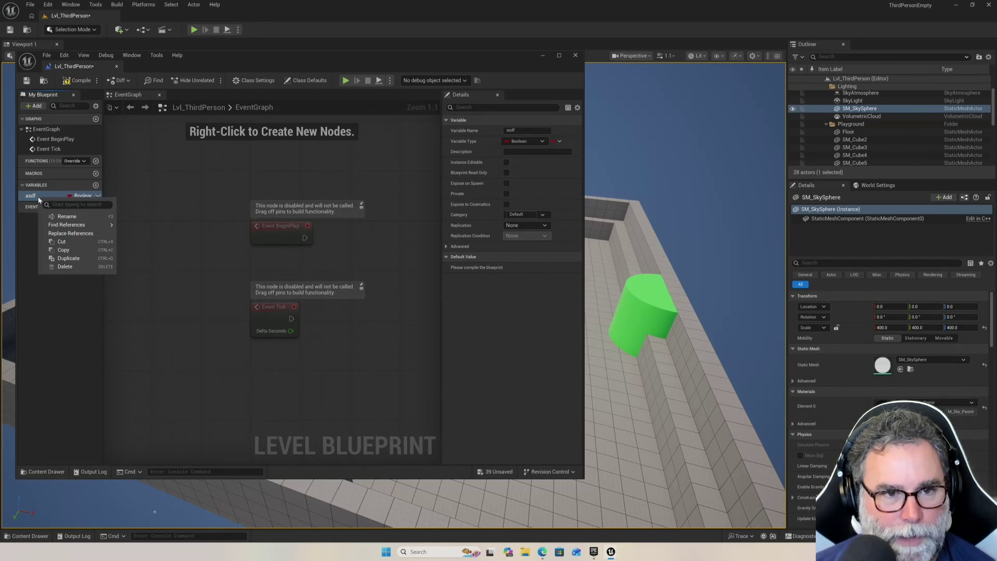
click(64, 267)
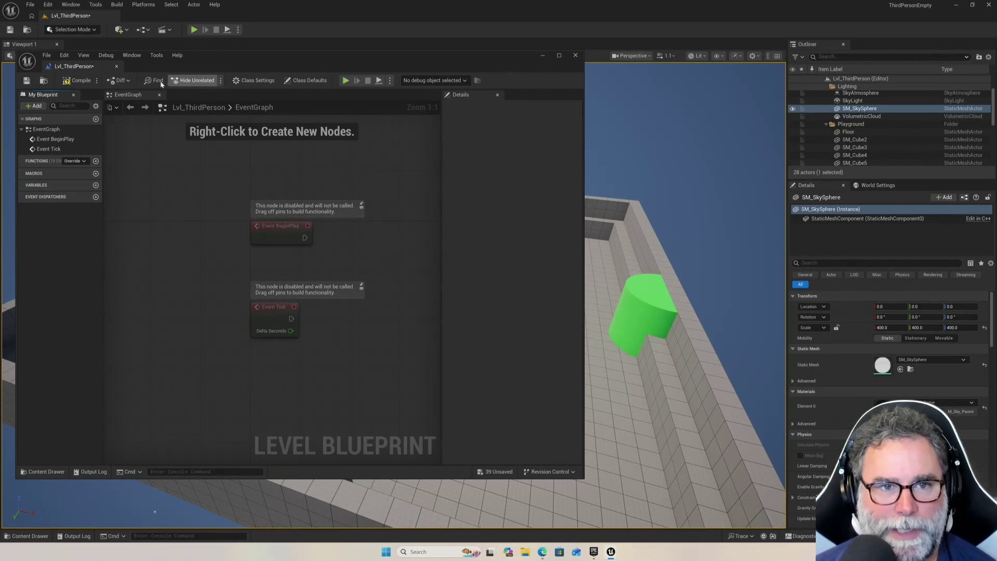
right_click(164, 221)
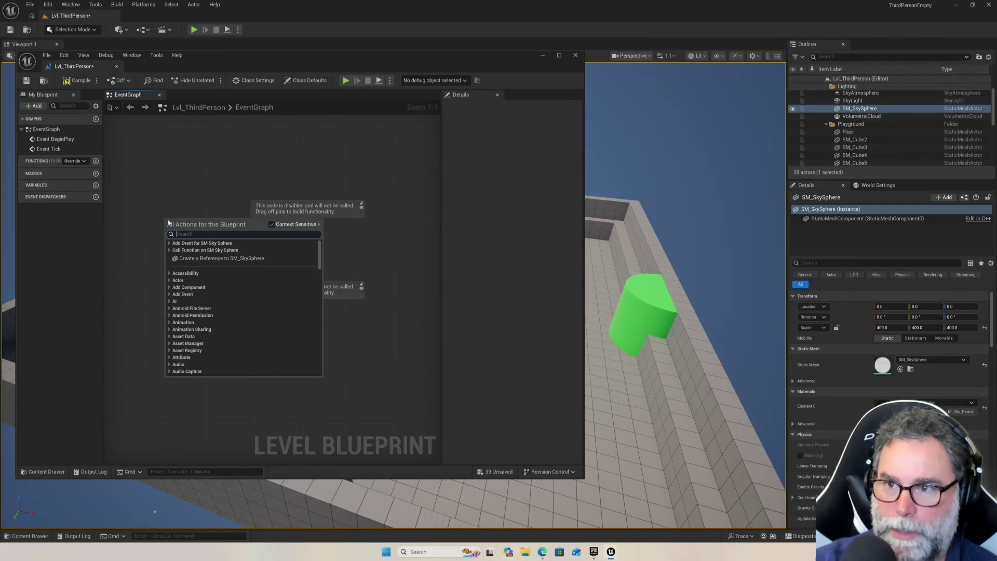
Search the EventGraph node list for 'floor' and dismiss it without adding a node.
text(floorf)
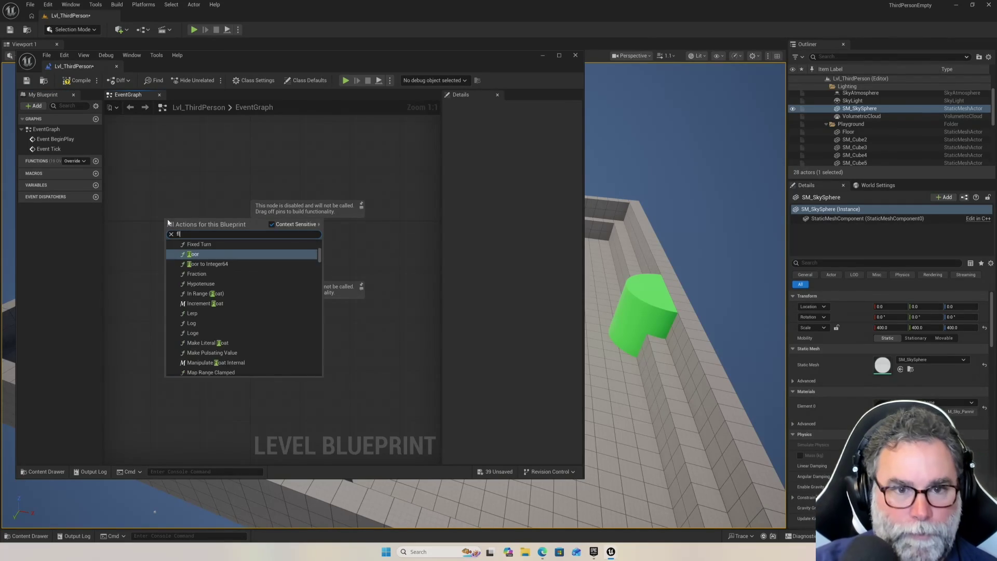
key(BackSpace)
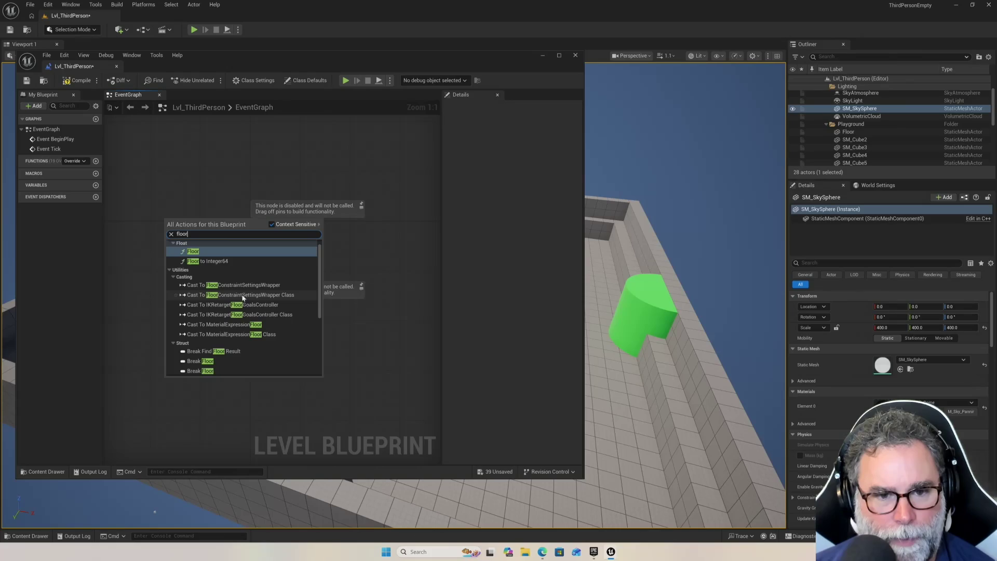
scroll(239, 315, down, 2)
scroll(239, 316, down, 3)
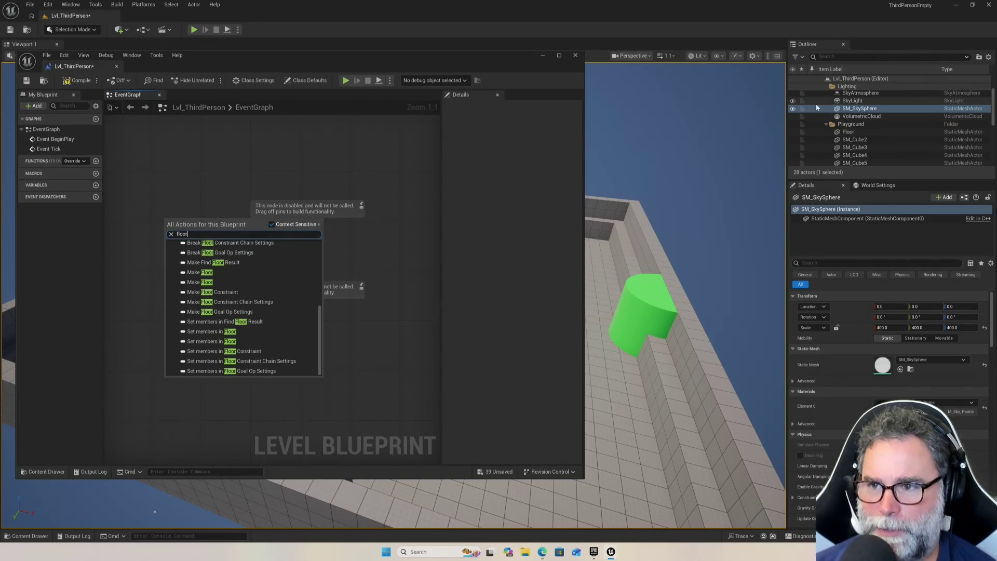
click(169, 158)
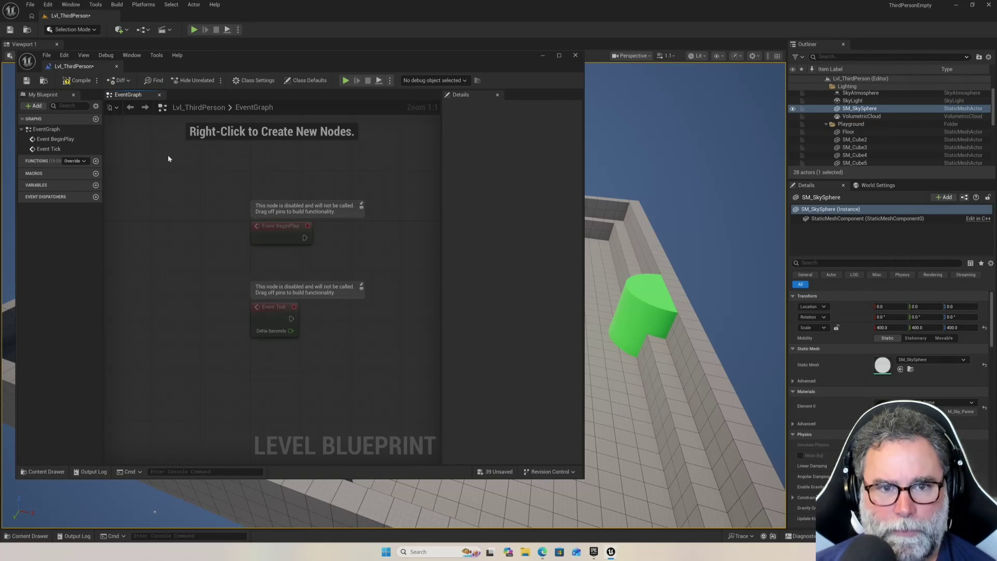
Search nodes for 'create reference', cancel without adding, and close the Level Blueprint editor.
right_click(164, 183)
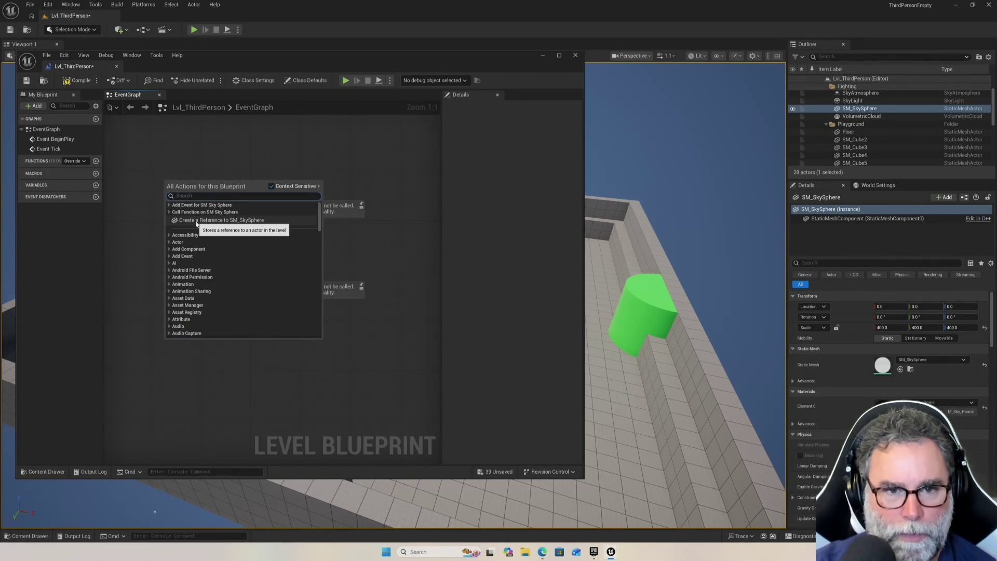
text(create refe)
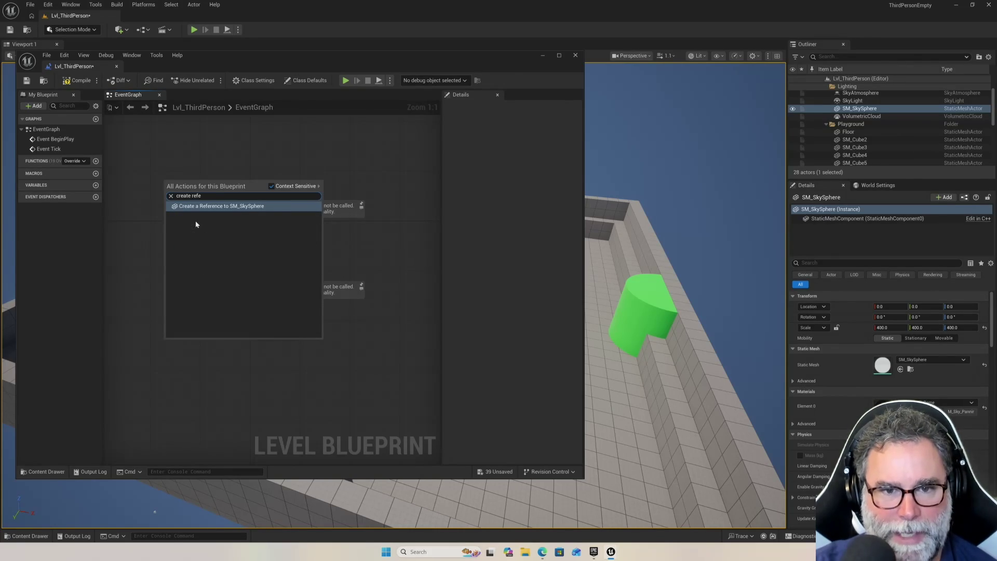
key(BackSpace)
key(BackSpace)
key(BackSpace)
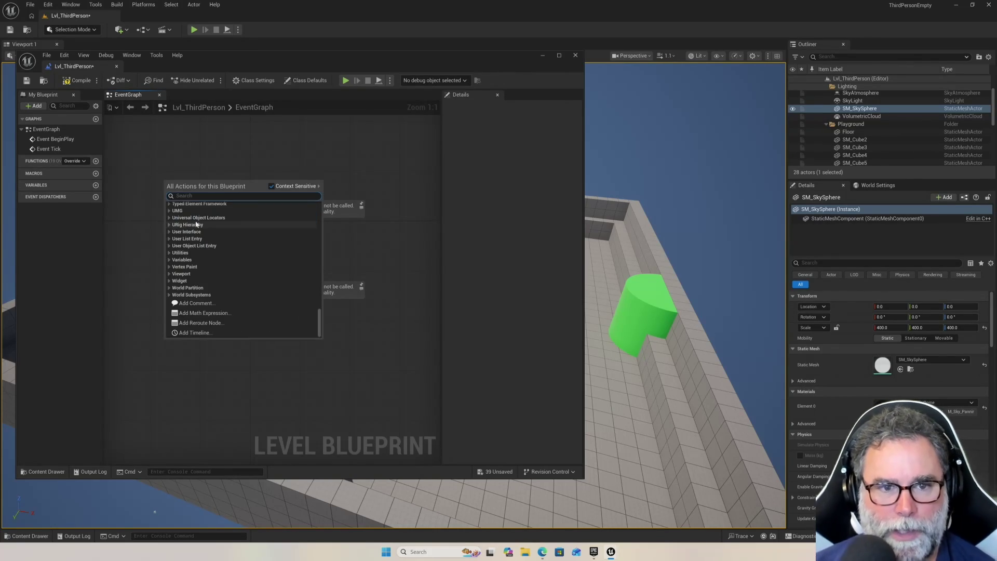
click(254, 143)
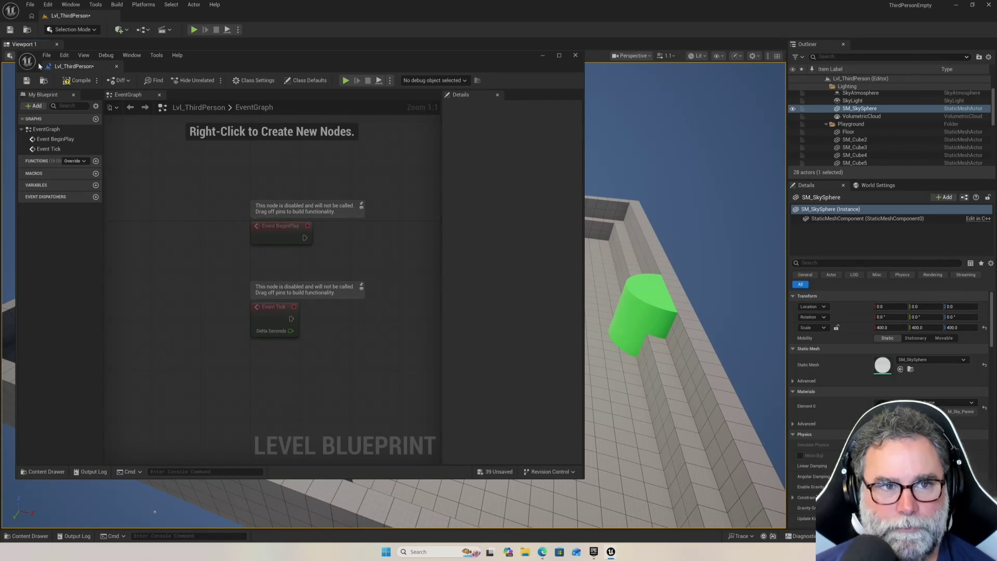
click(118, 67)
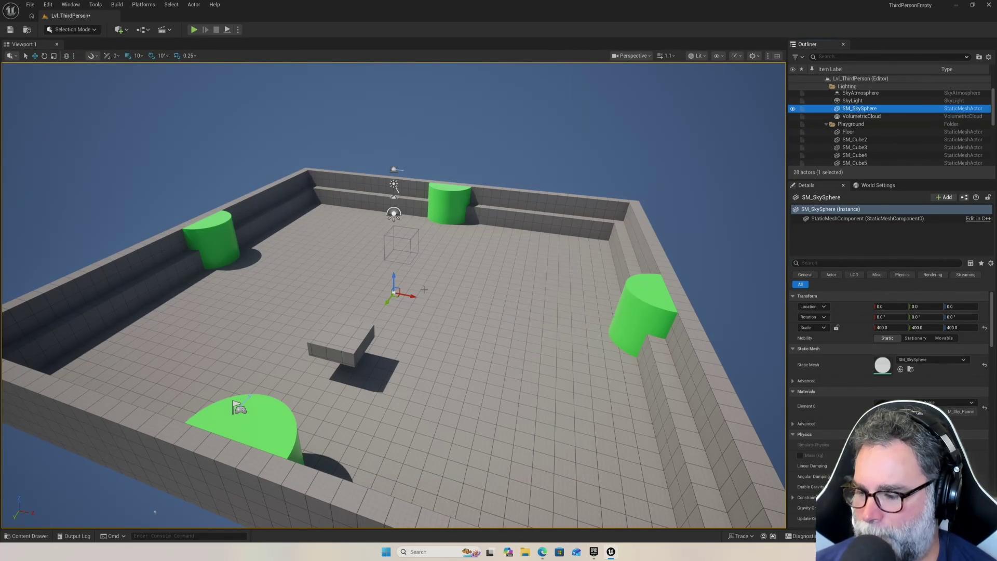
scroll(330, 286, up, 3)
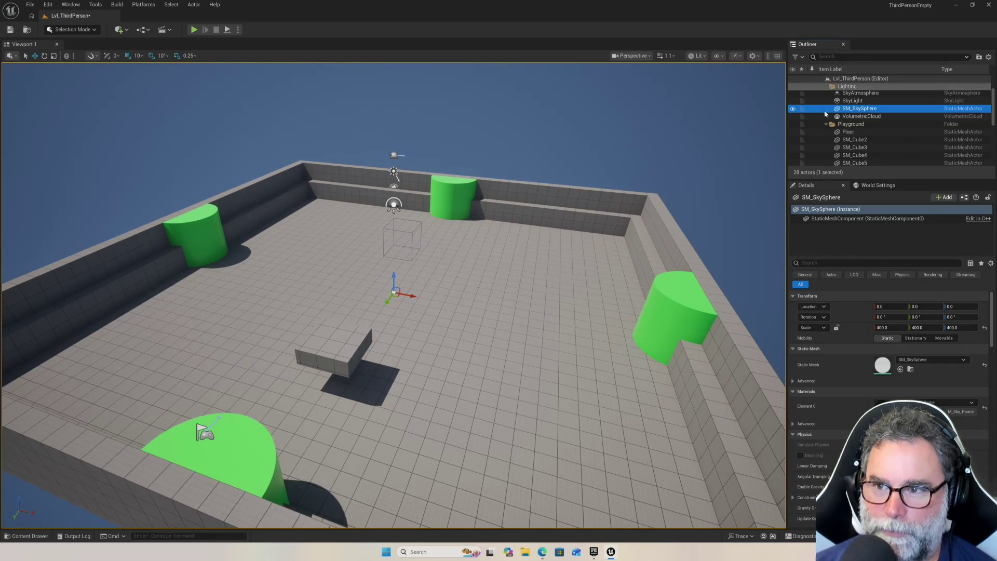
click(863, 133)
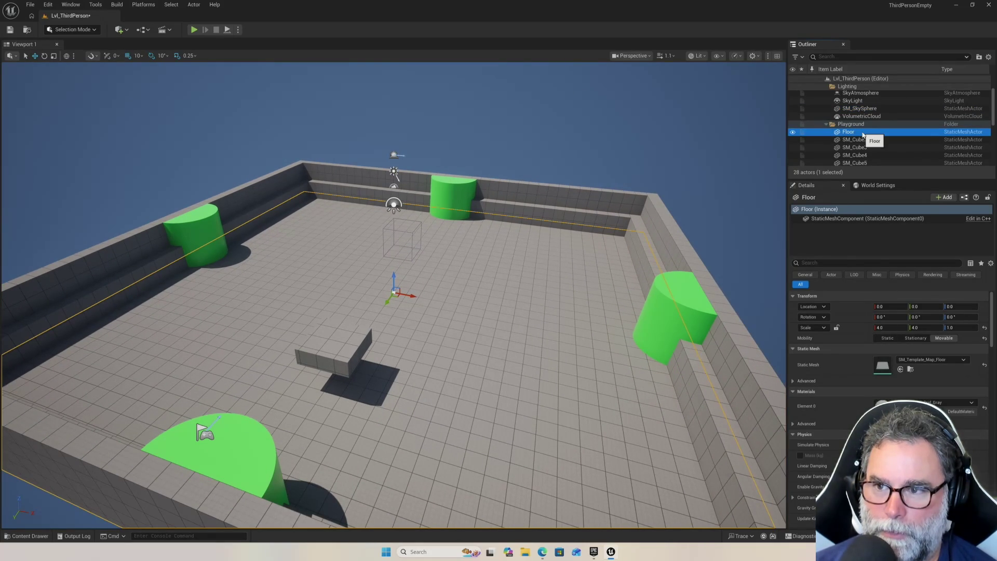
right_click(863, 134)
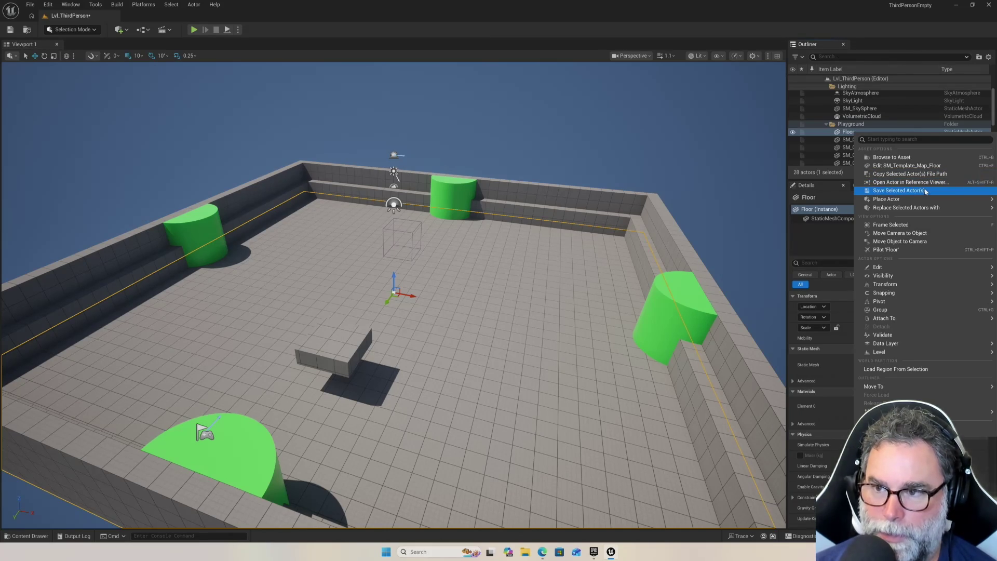
mouse_move(929, 209)
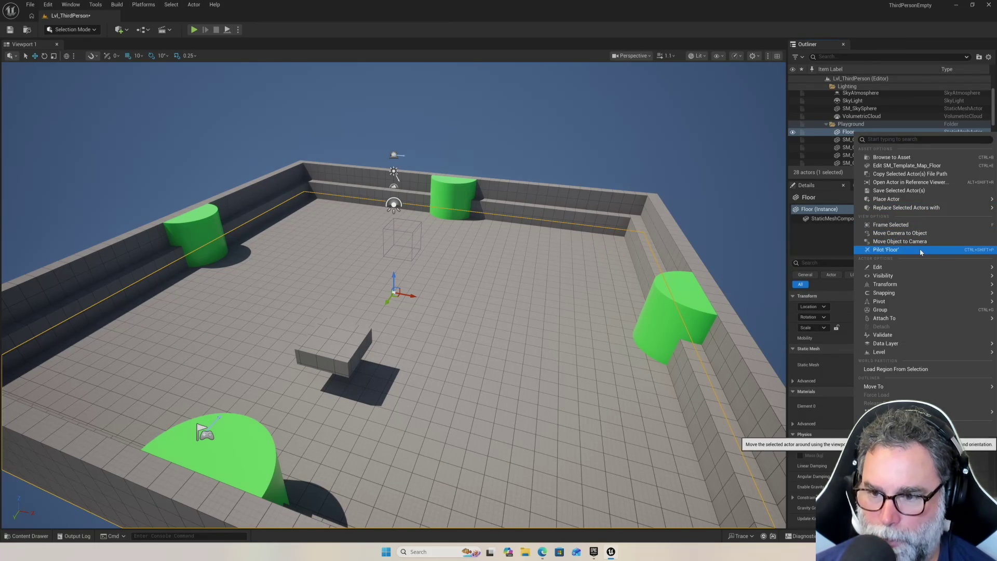
mouse_move(916, 270)
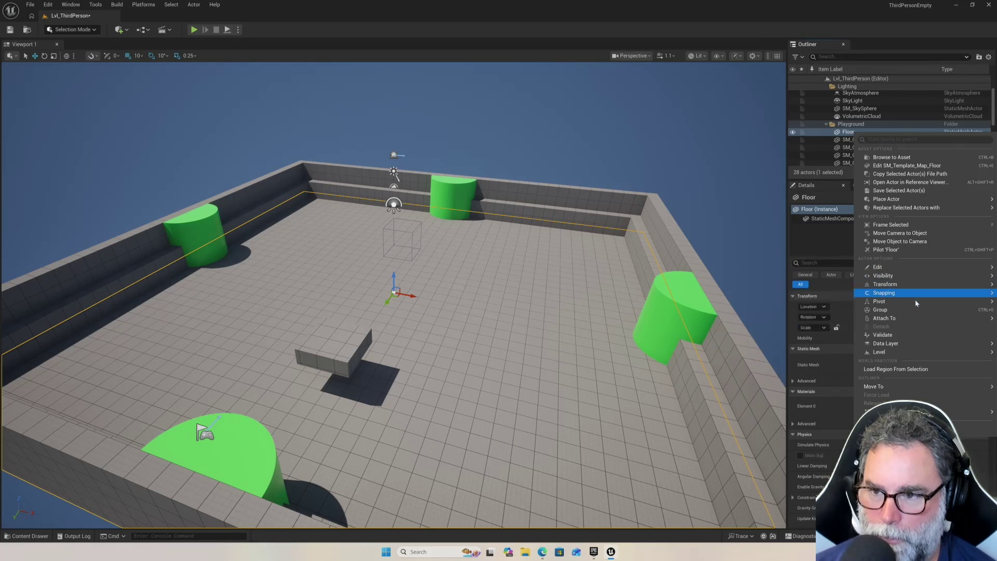
mouse_move(901, 387)
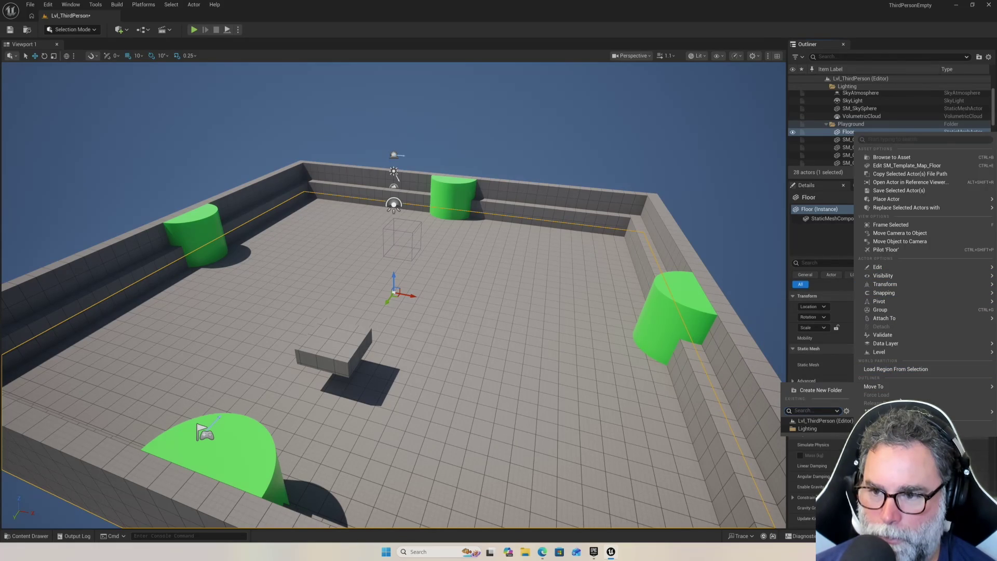
click(496, 260)
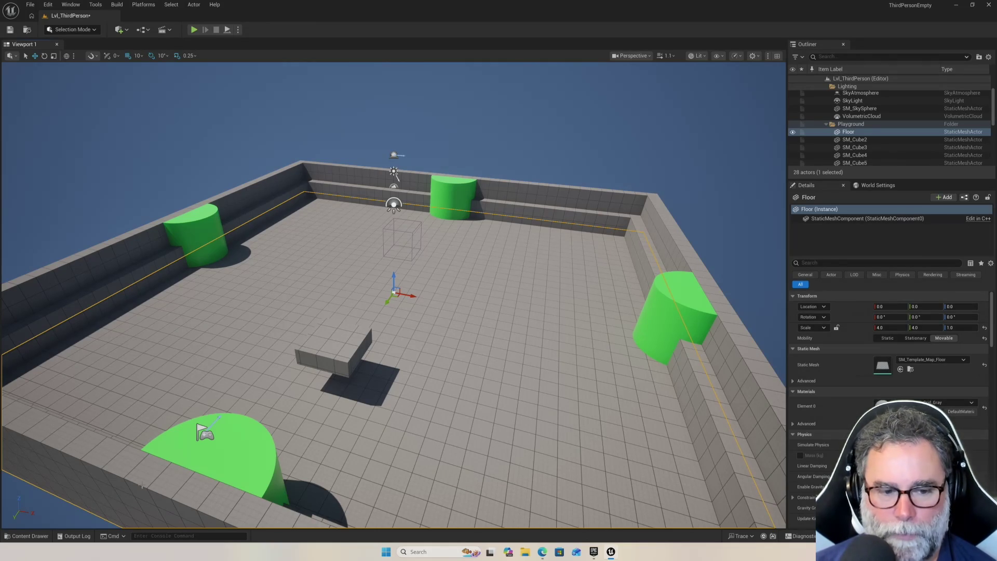
Open the Content Drawer and browse the Characters and ThirdPerson folders.
click(29, 536)
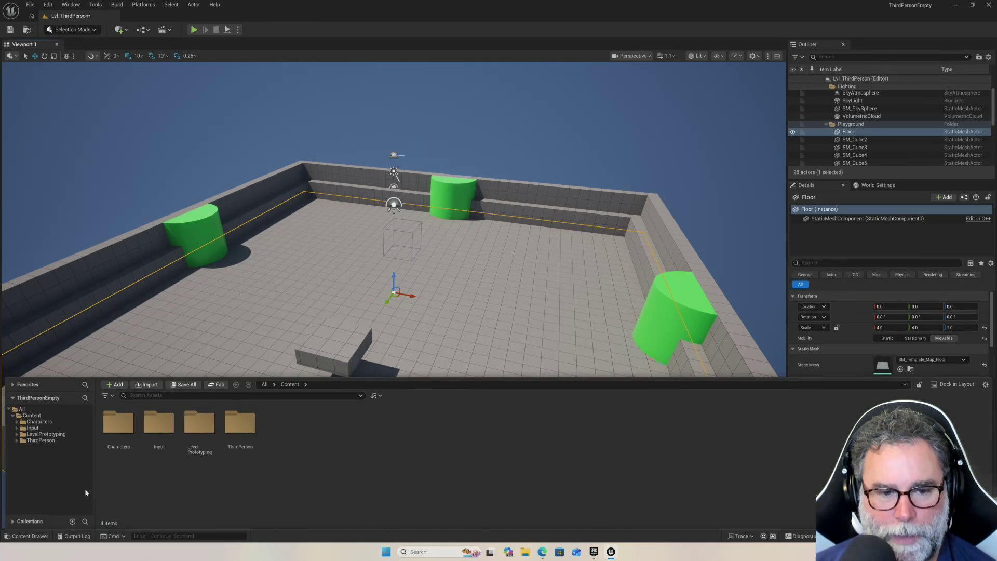
click(47, 422)
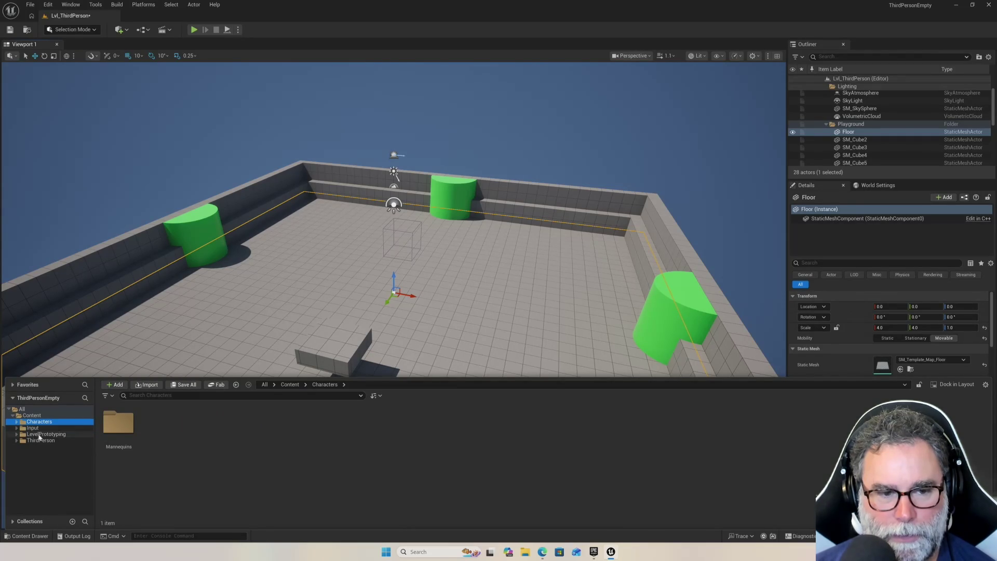
click(41, 440)
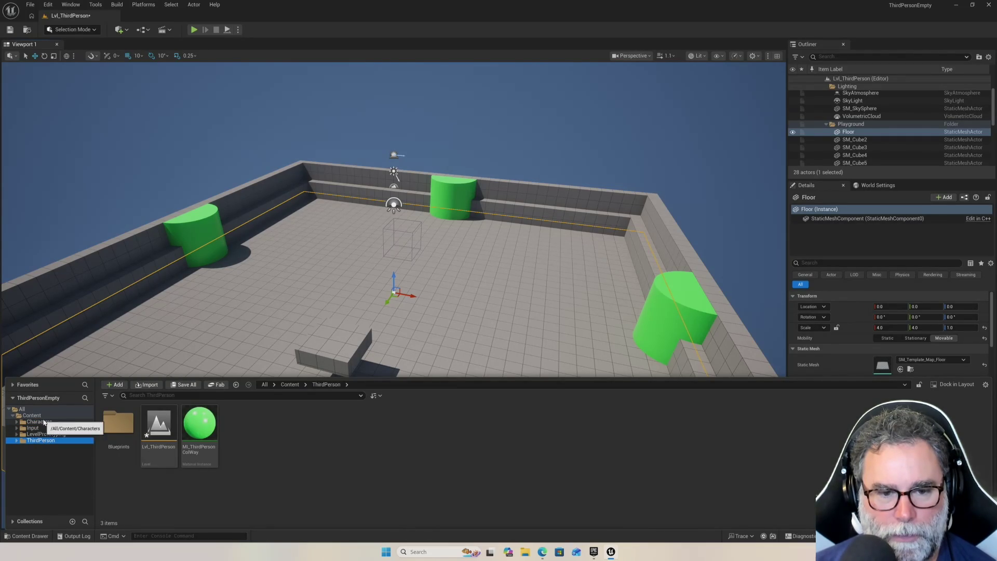
click(45, 422)
click(46, 434)
click(42, 440)
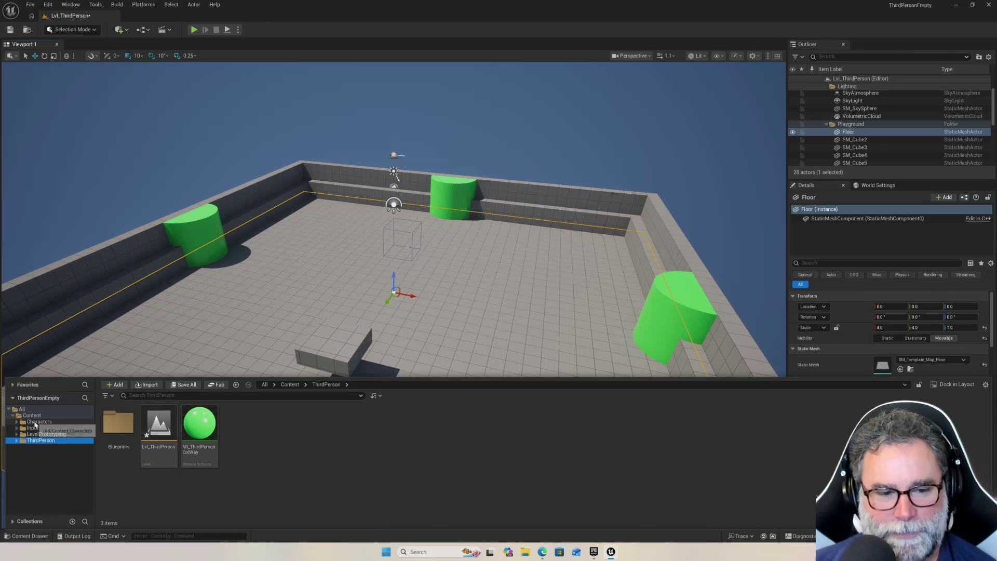
double_click(34, 422)
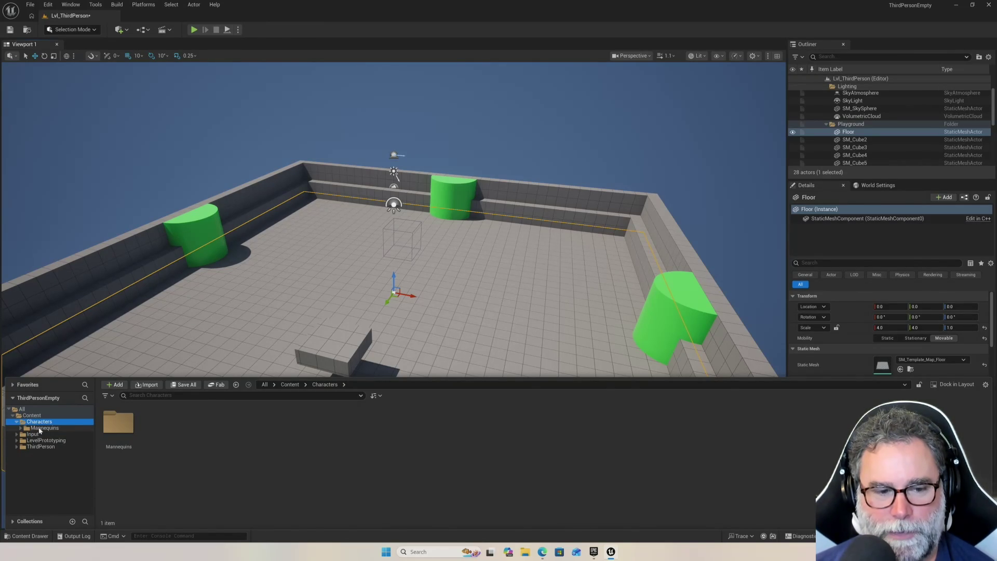
Look through LevelPrototyping's Interactable and Target folders, then open ThirdPerson > Blueprints.
click(38, 416)
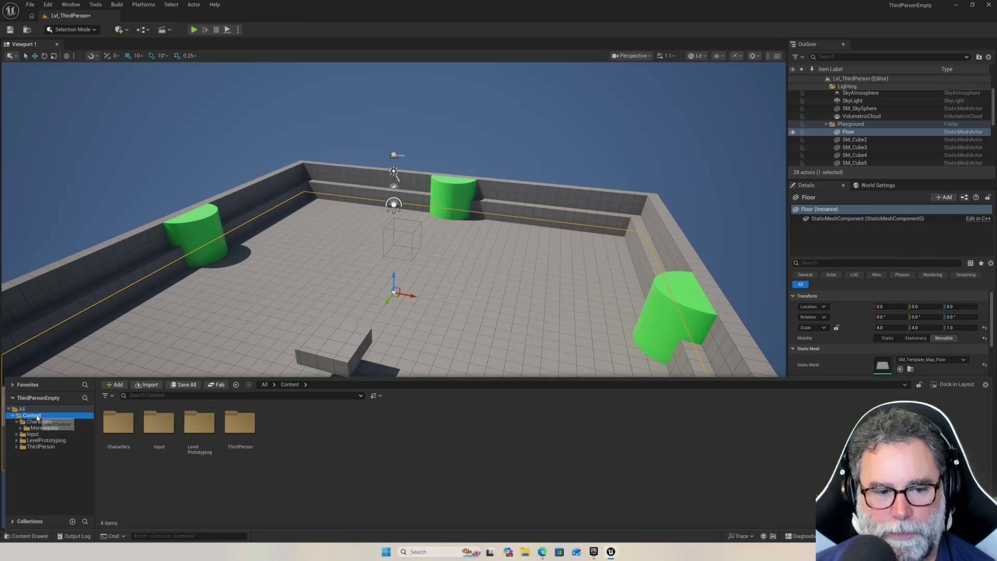
click(39, 422)
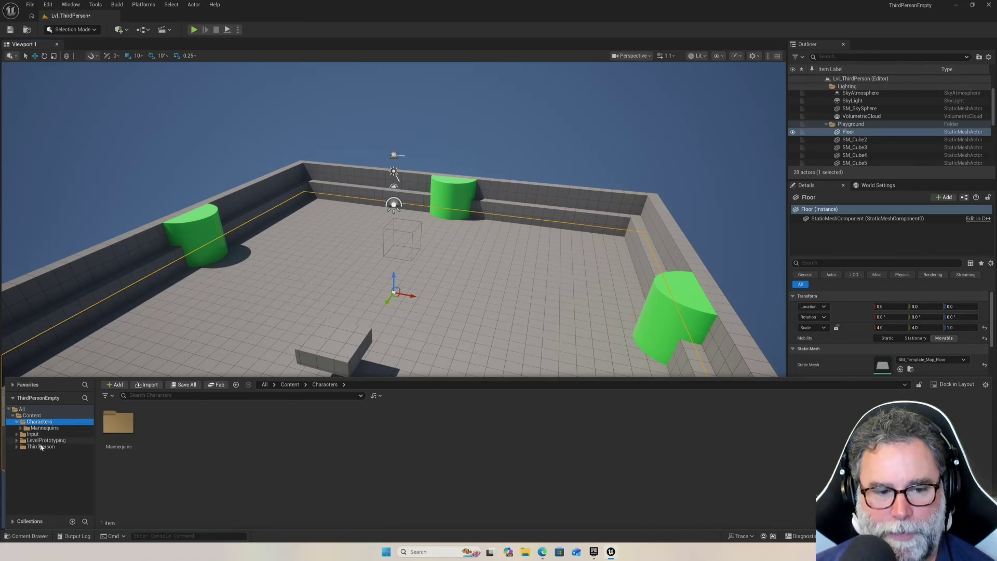
click(41, 441)
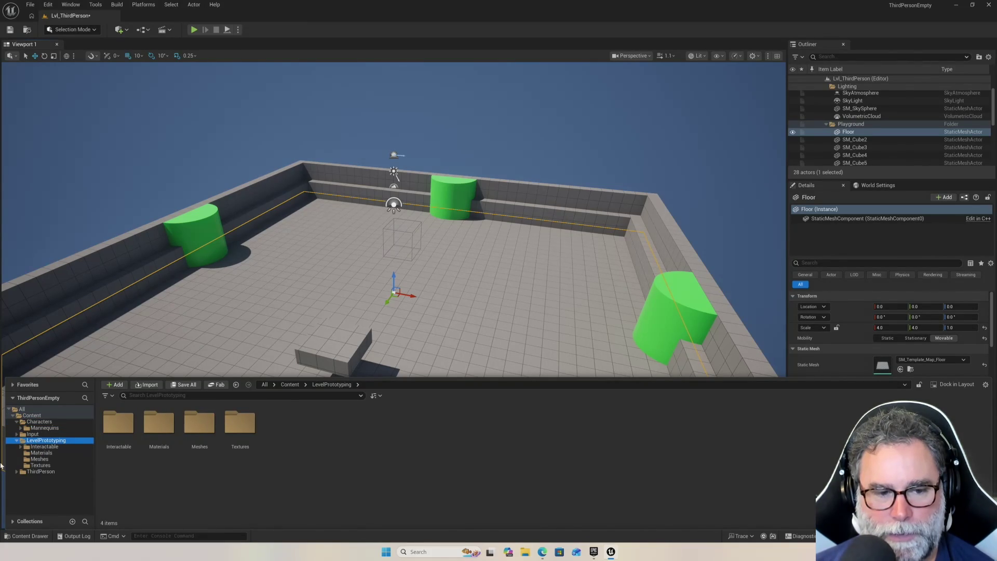
click(44, 446)
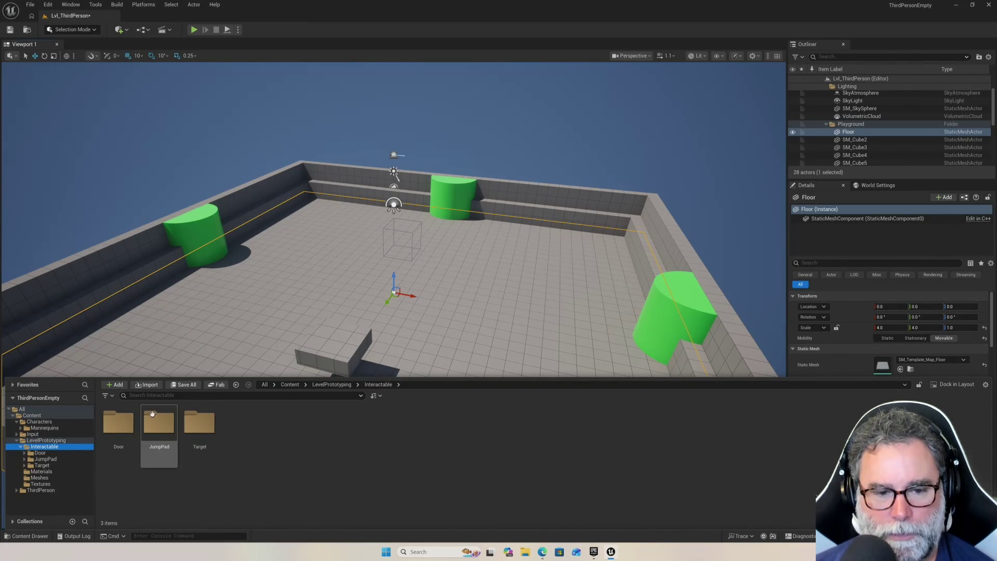
double_click(199, 423)
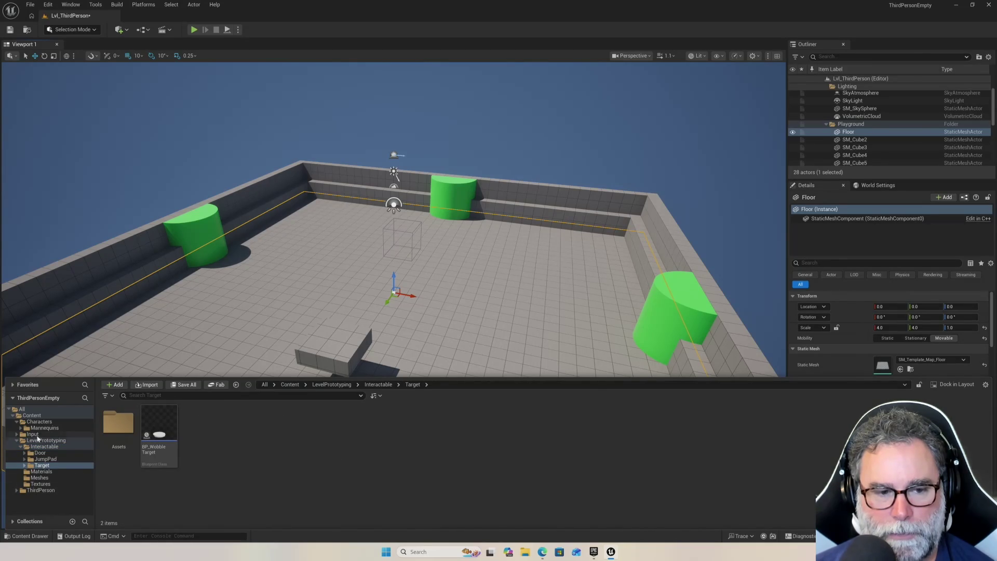
click(40, 416)
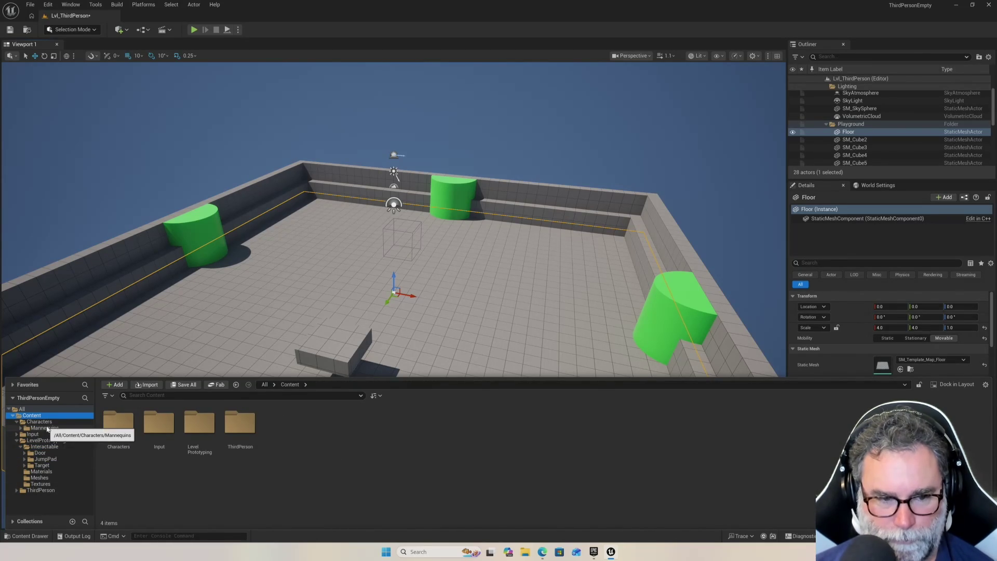
click(16, 491)
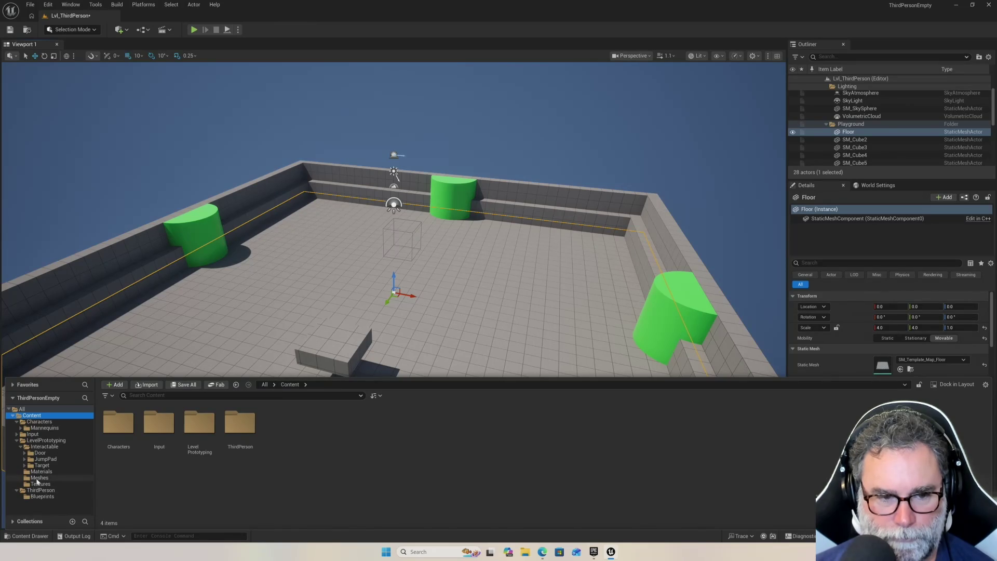
click(39, 498)
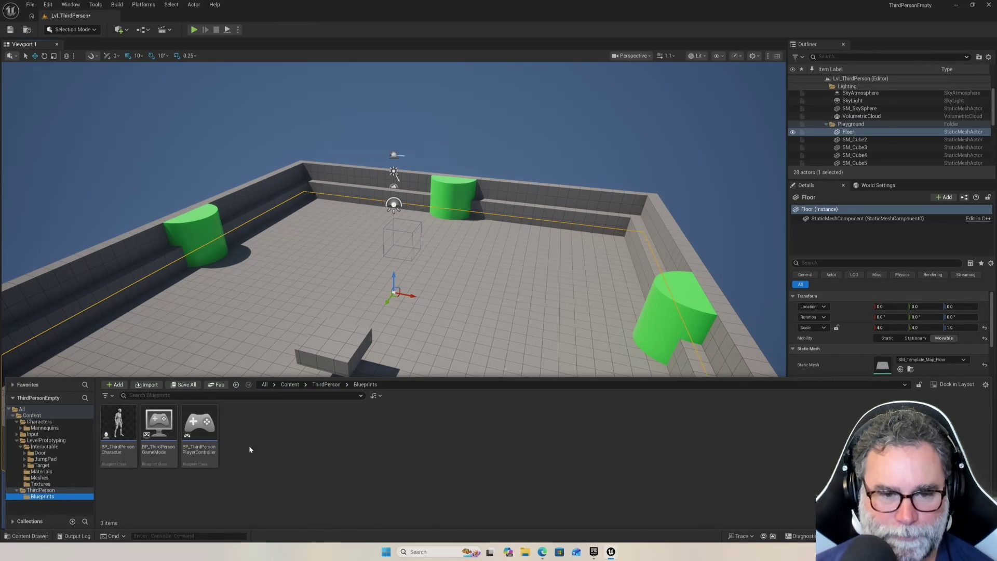
right_click(298, 431)
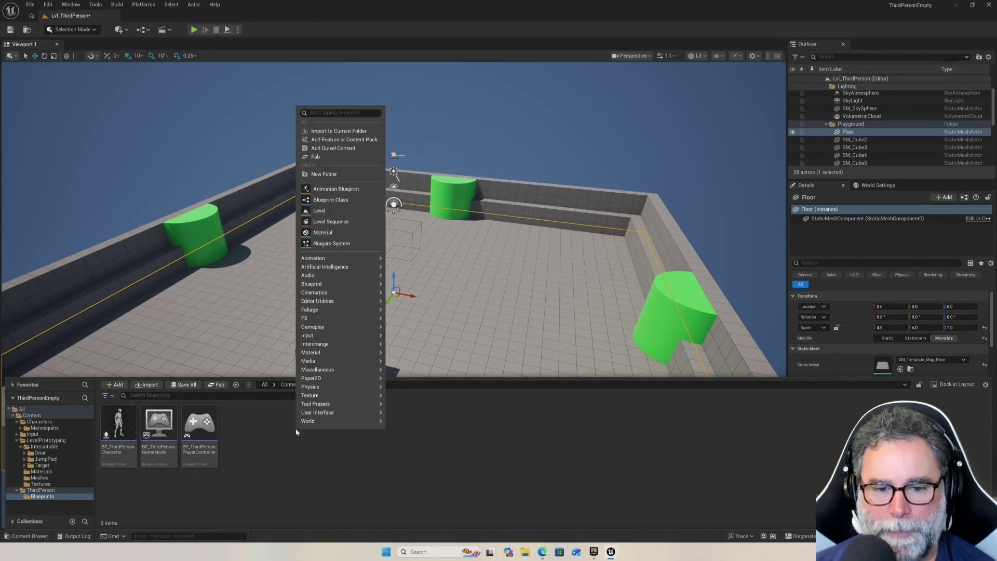
Create an Actor Blueprint Class in ThirdPerson/Blueprints named BP_Lava.
mouse_move(335, 284)
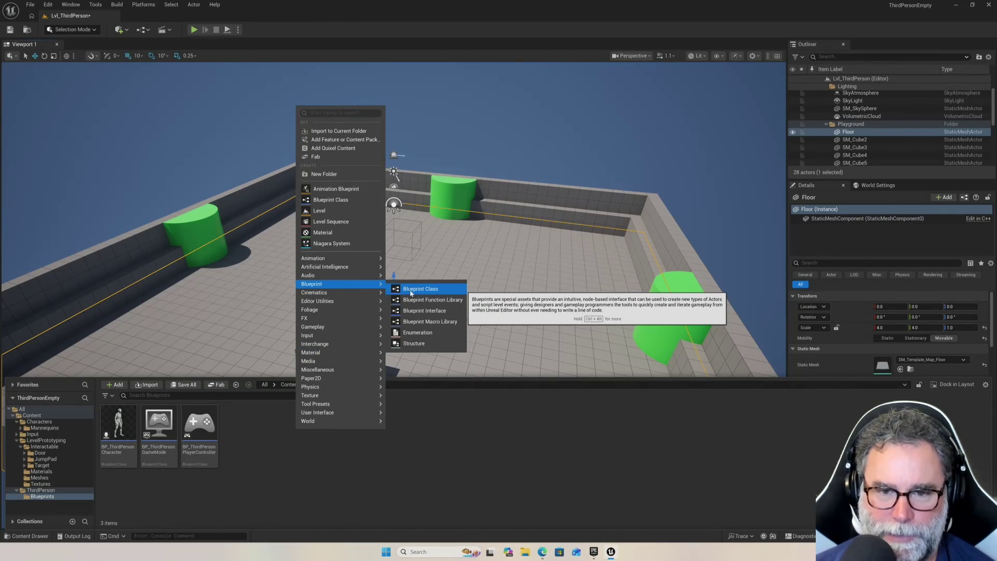
click(411, 289)
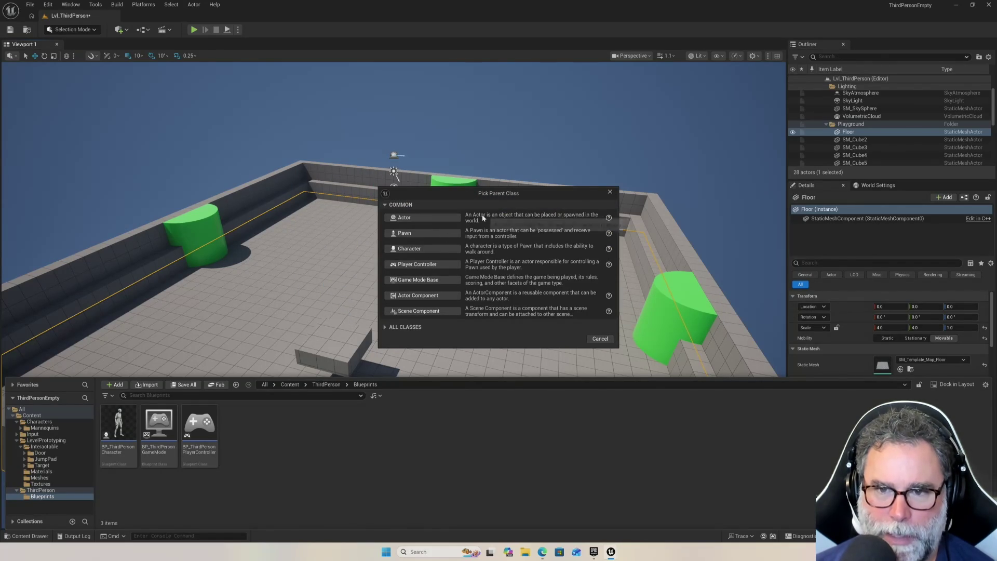
click(441, 218)
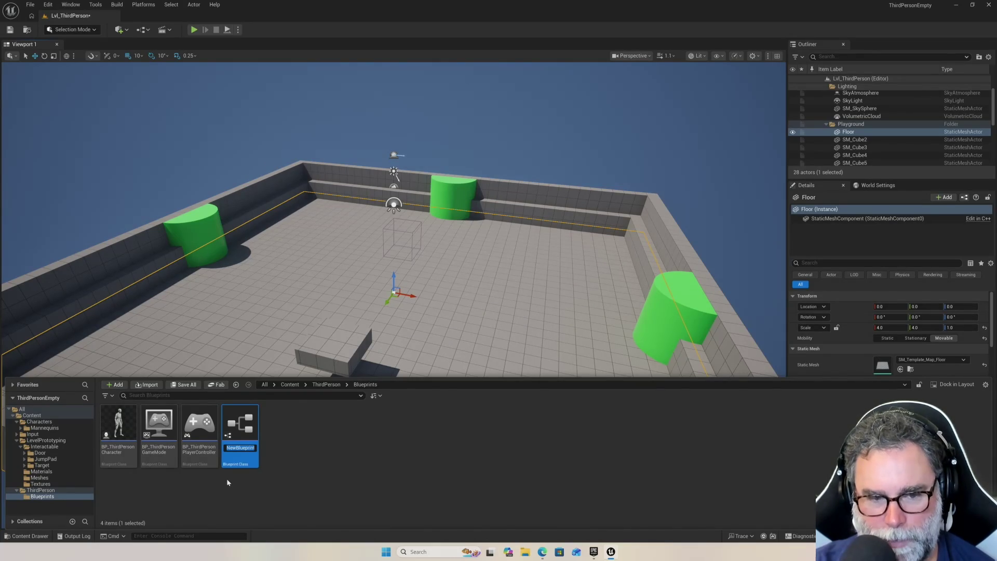
text(BP_Lava)
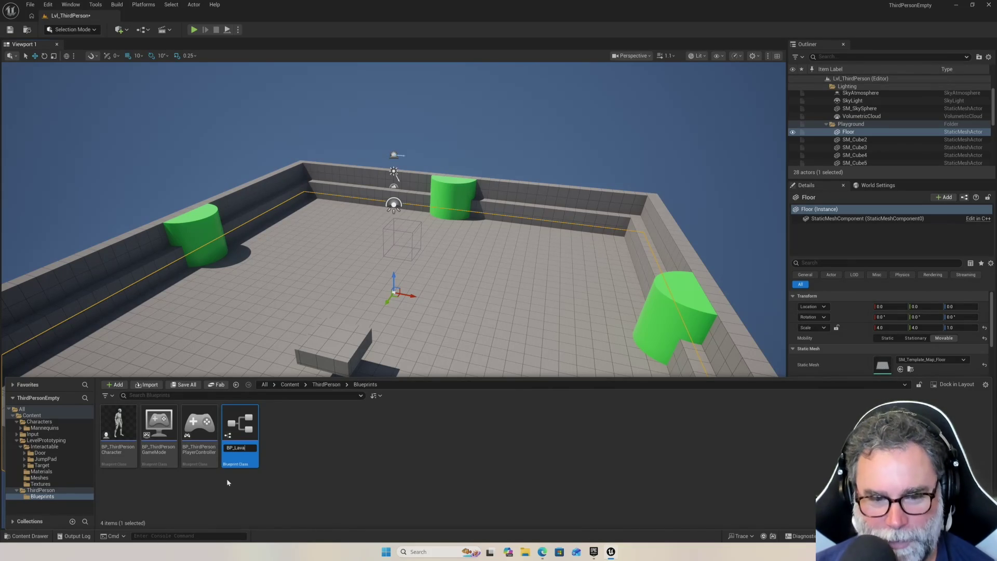
key(Return)
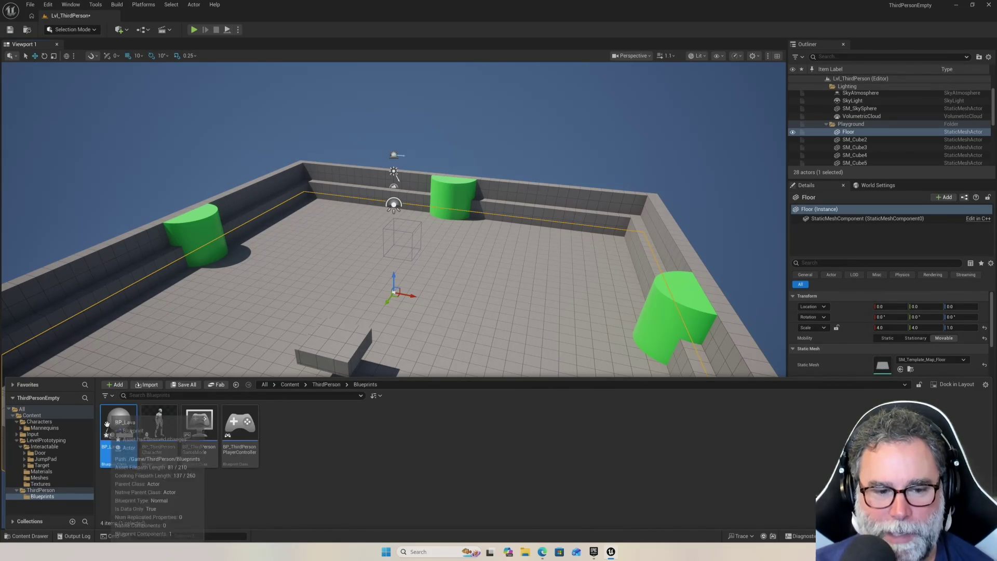
Open BP_Lava in the Blueprint editor, then check the Floor actor's context menu without placing anything.
double_click(117, 426)
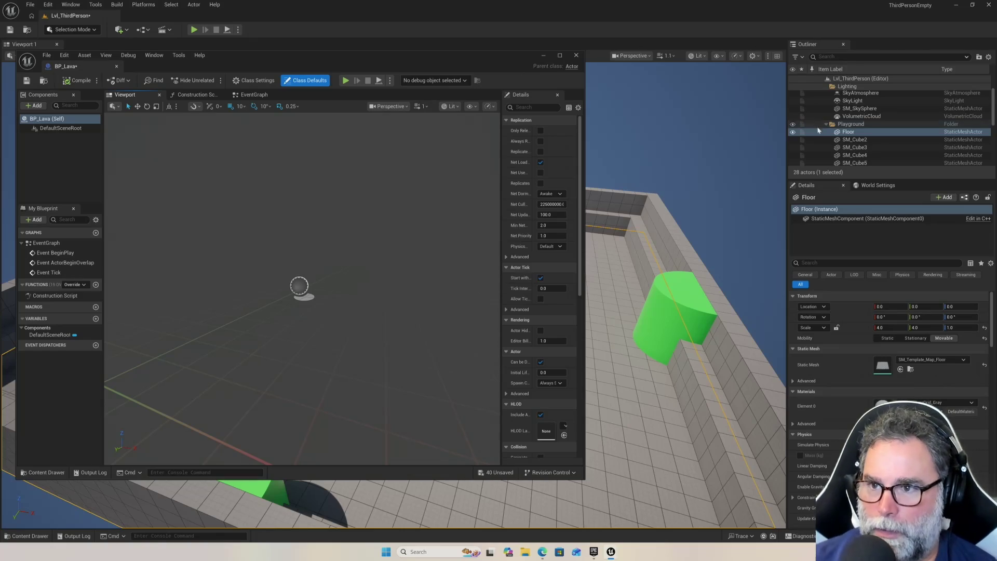
click(869, 132)
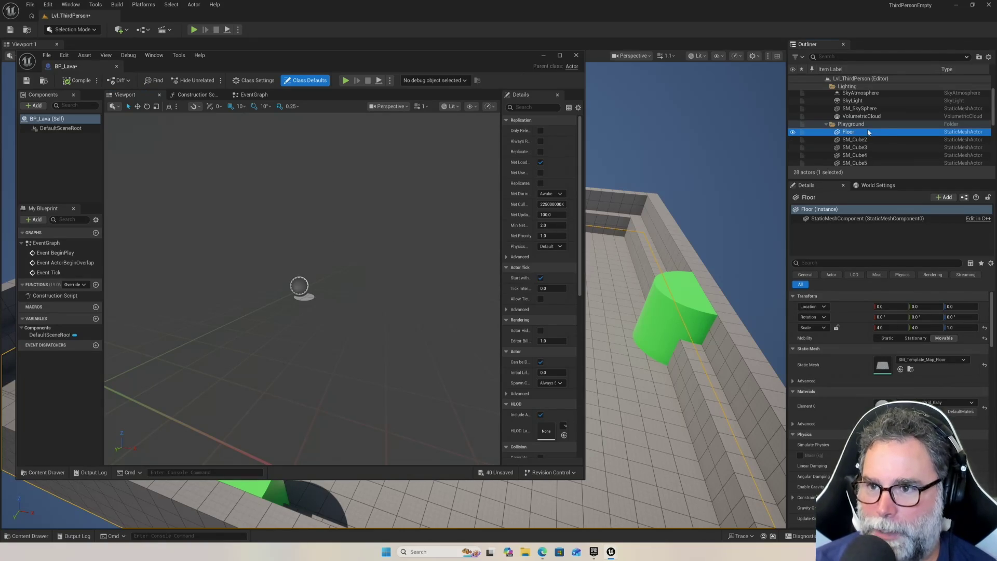
right_click(868, 132)
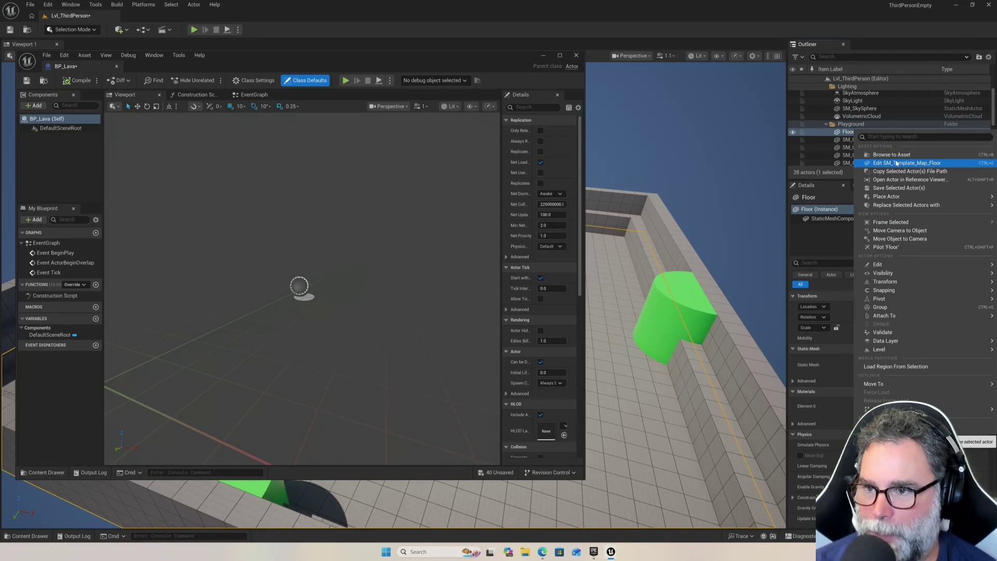
mouse_move(896, 199)
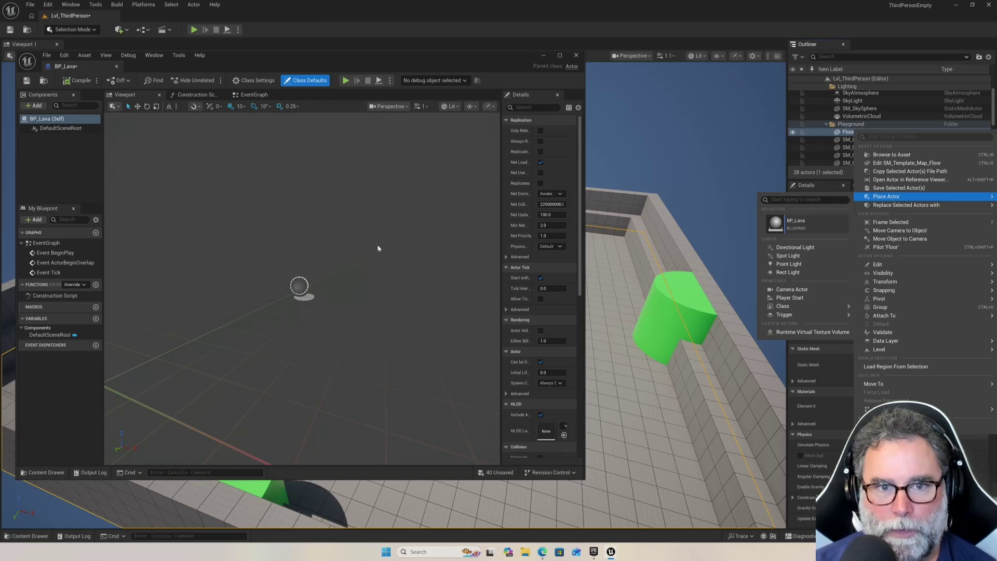
click(353, 236)
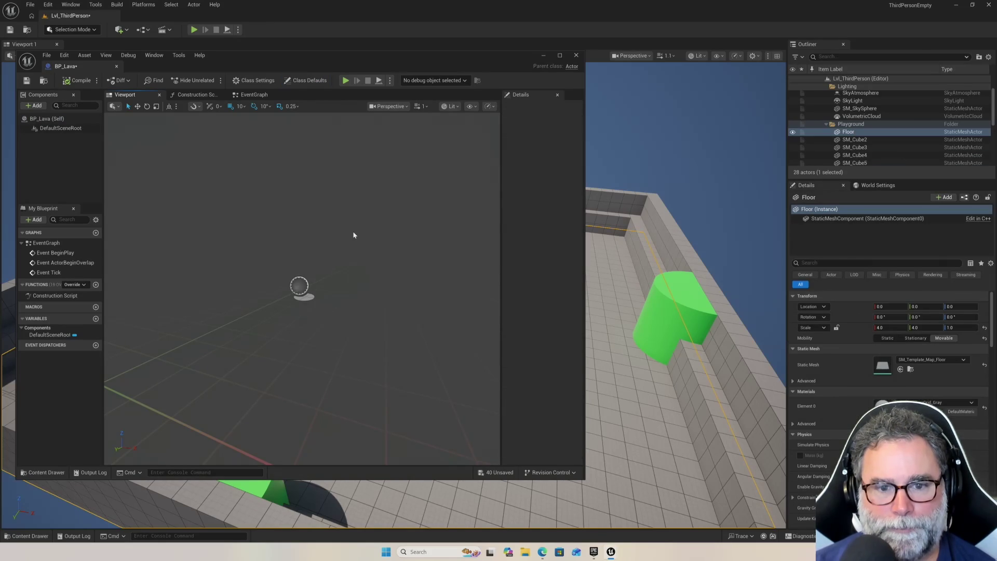
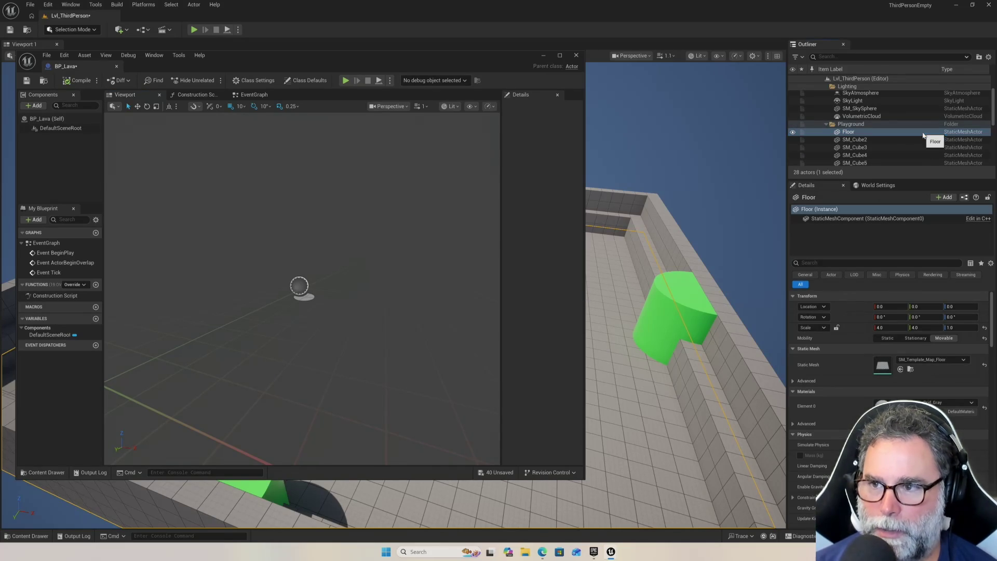
Replace the Floor actor with BP_Lava, then undo the replacement.
right_click(856, 133)
mouse_move(925, 200)
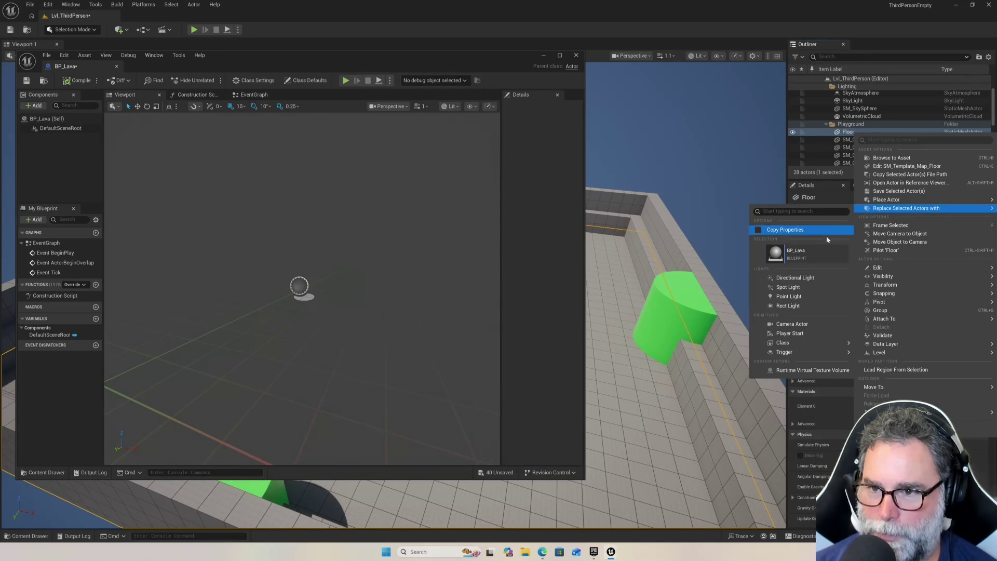
click(808, 262)
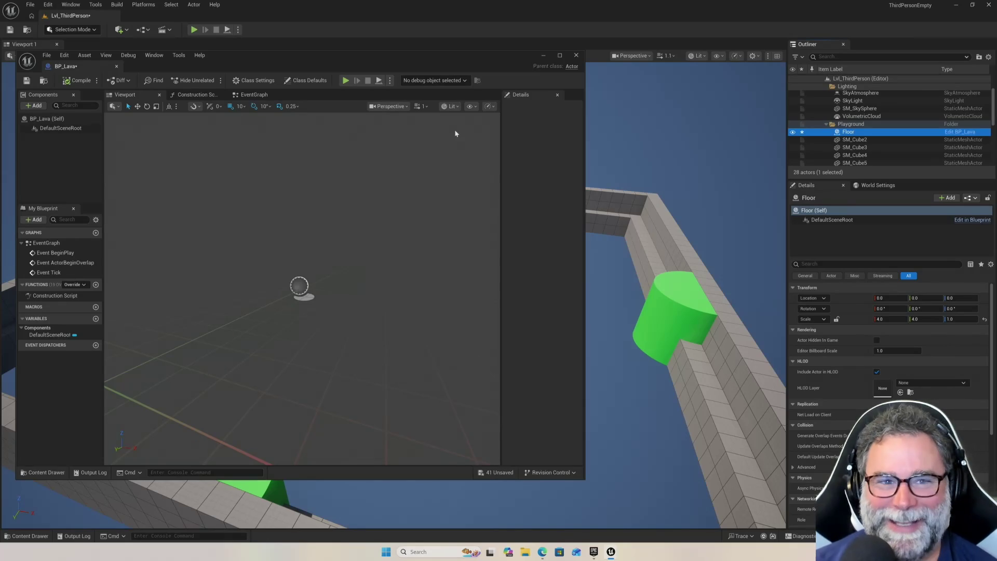
click(53, 5)
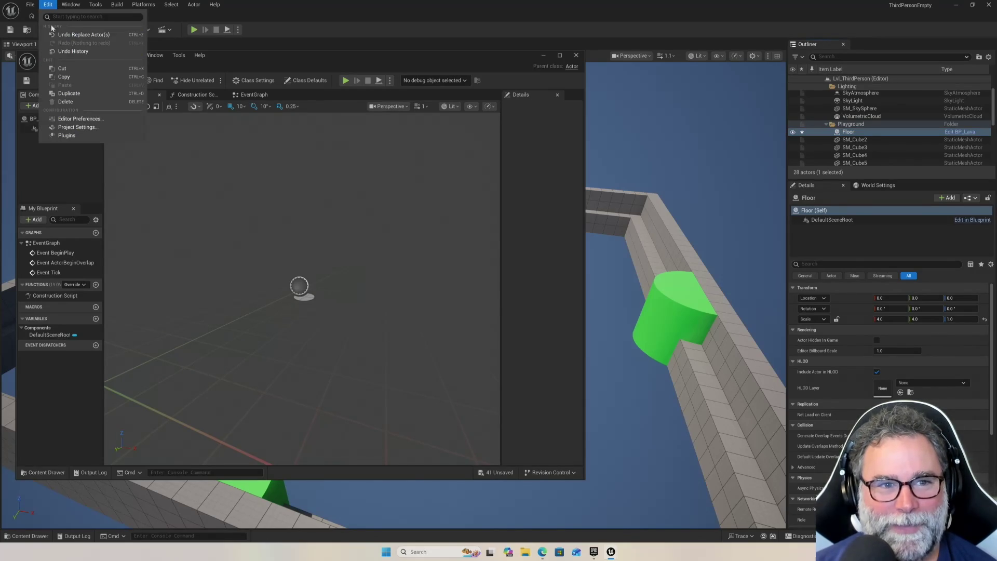
click(59, 37)
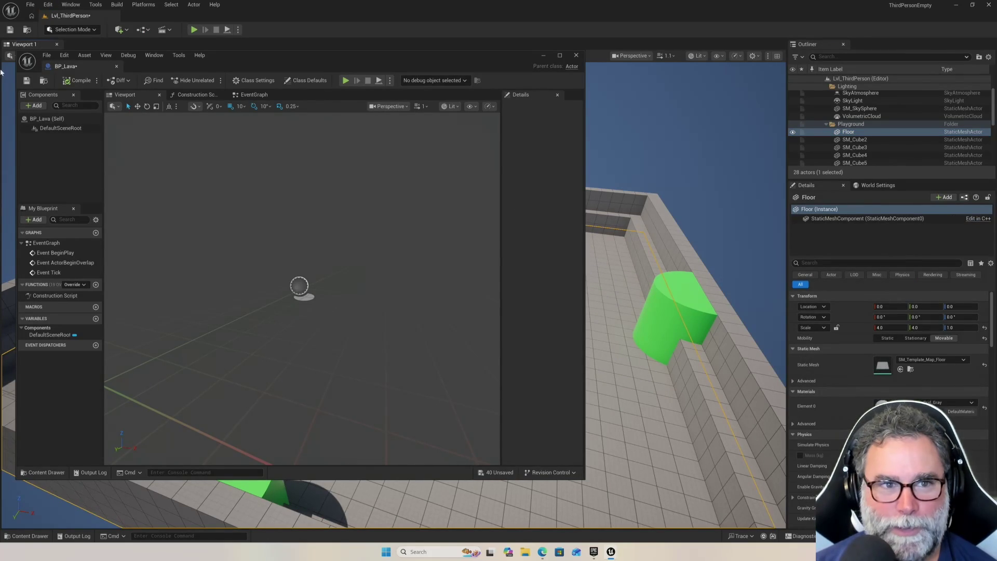
Save the level, pick Git (beta version) as revision control provider, then dismiss the login.
click(10, 30)
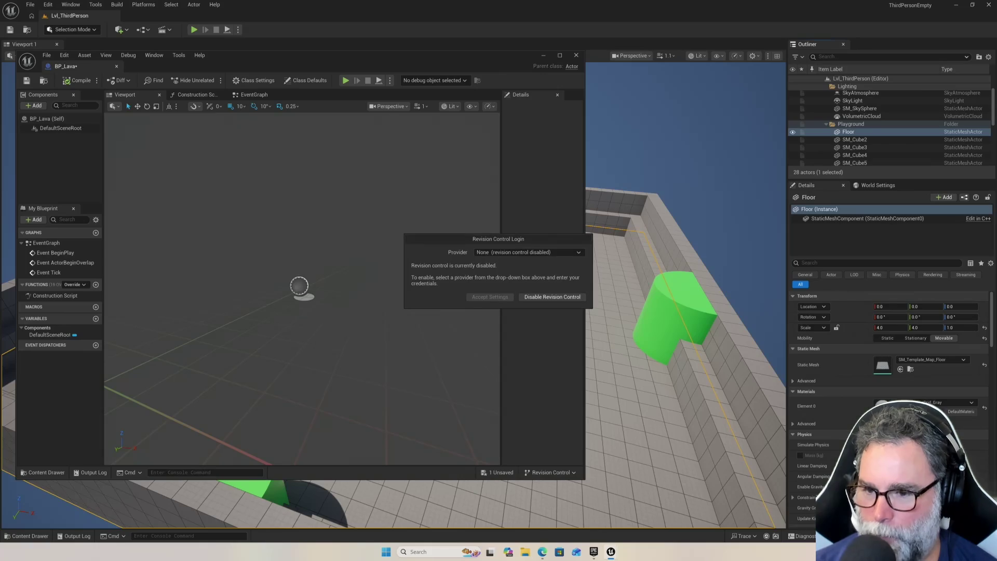
click(500, 253)
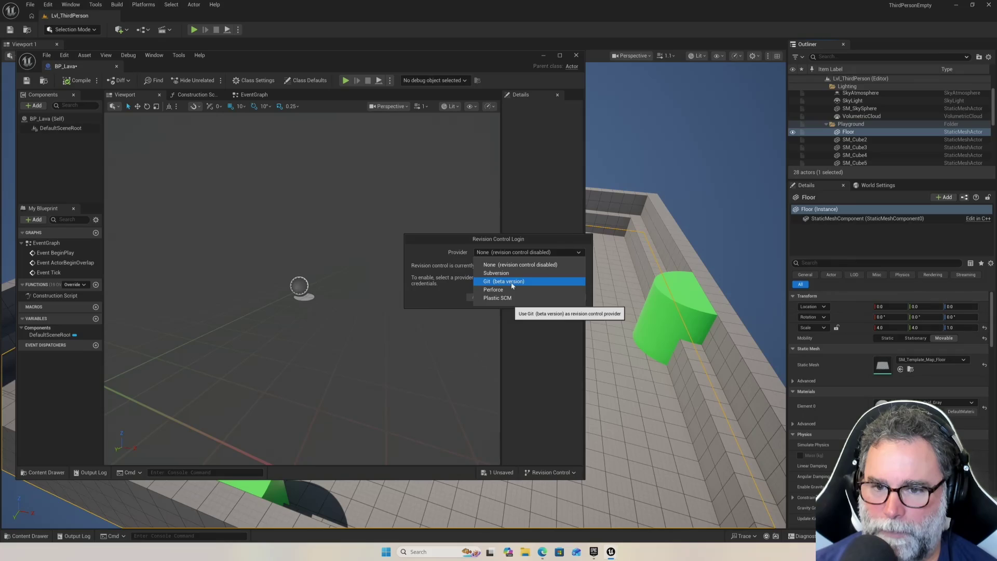
click(512, 285)
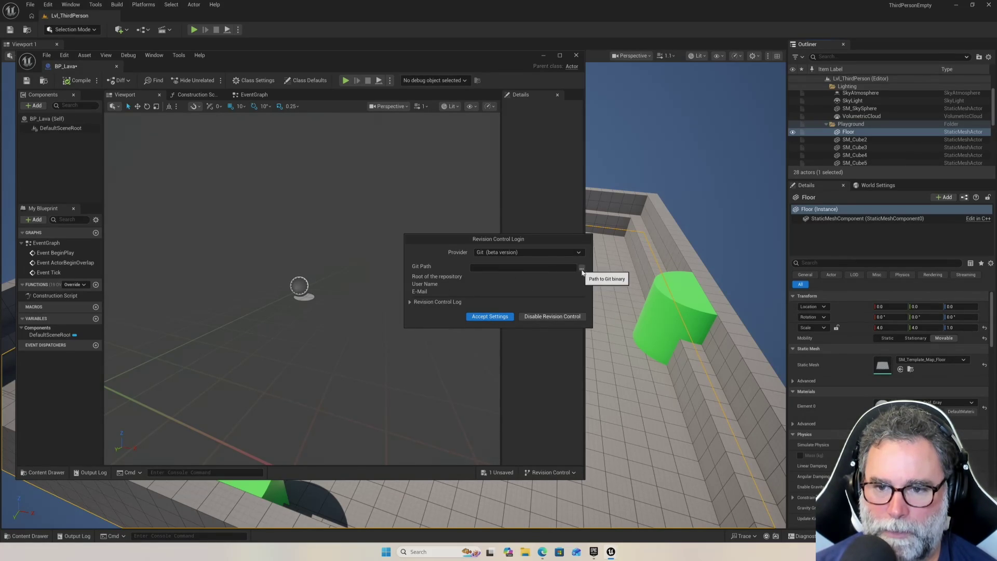
key(Escape)
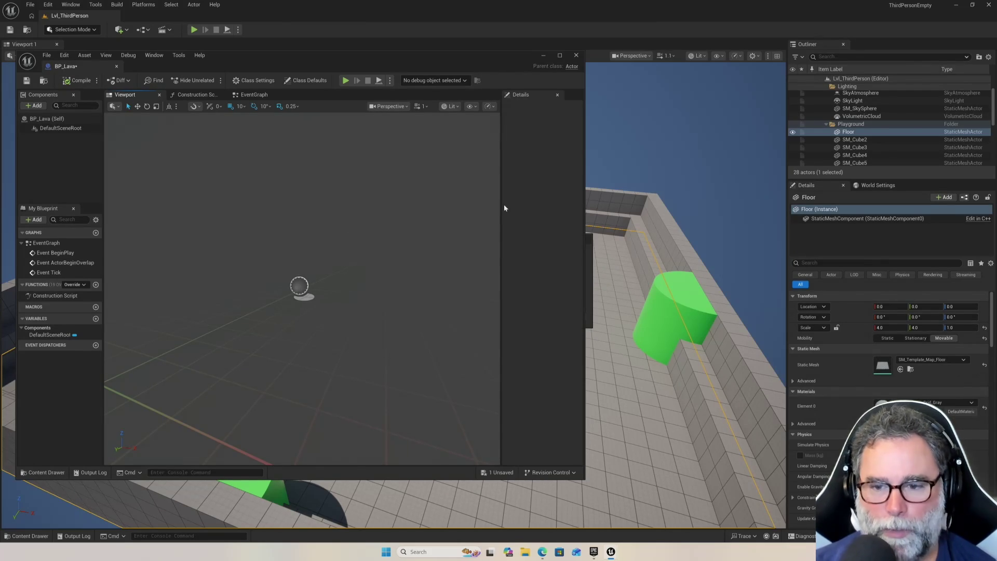
click(644, 353)
Leave the Floor actor unchanged and select DefaultSceneRoot in BP_Lava's Components panel.
click(603, 373)
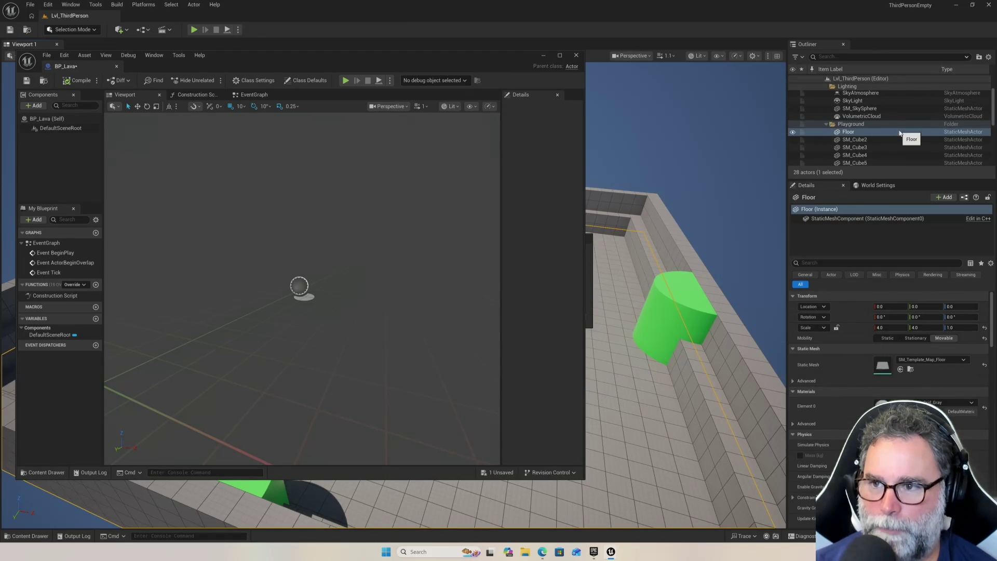
right_click(900, 132)
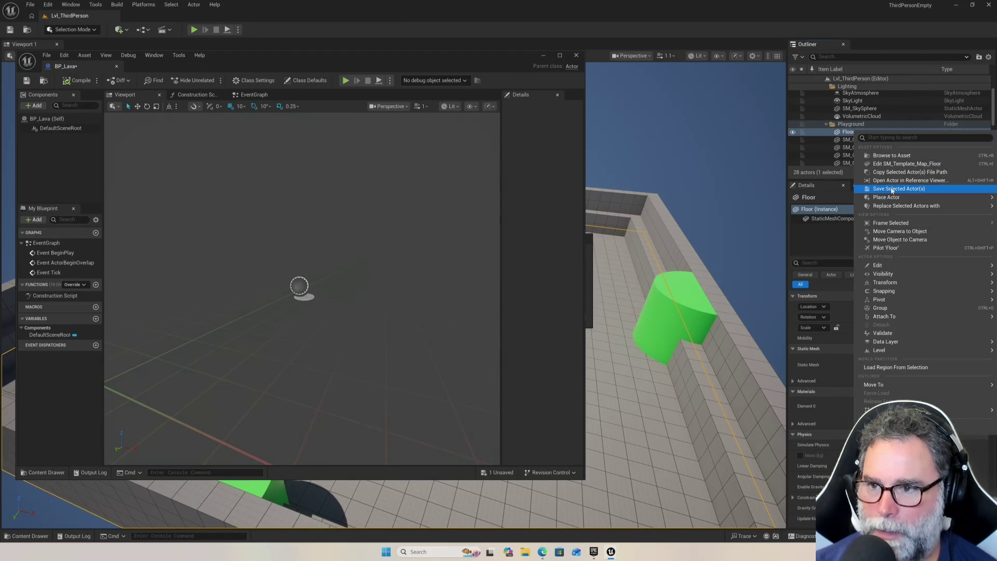
mouse_move(887, 198)
click(241, 207)
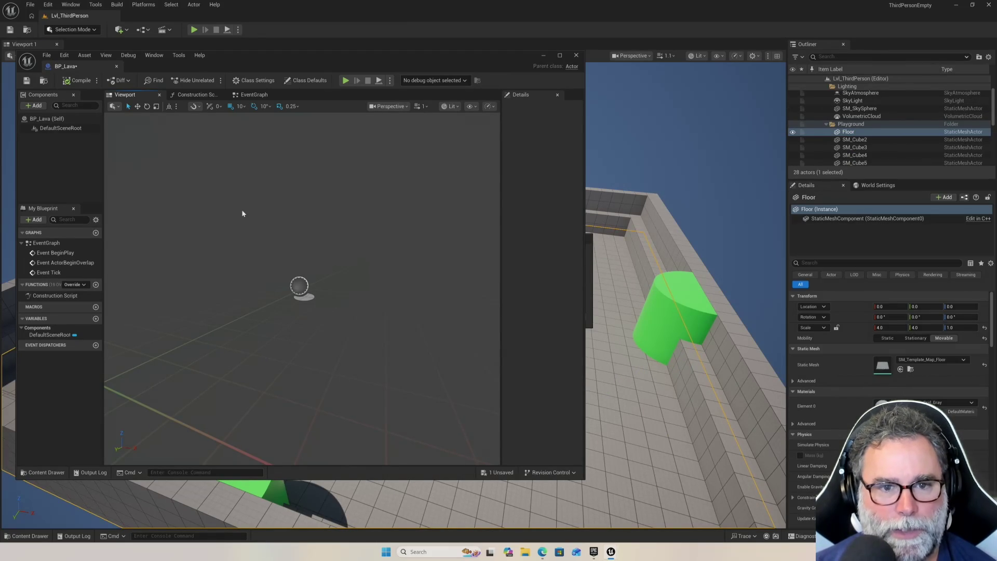
click(52, 120)
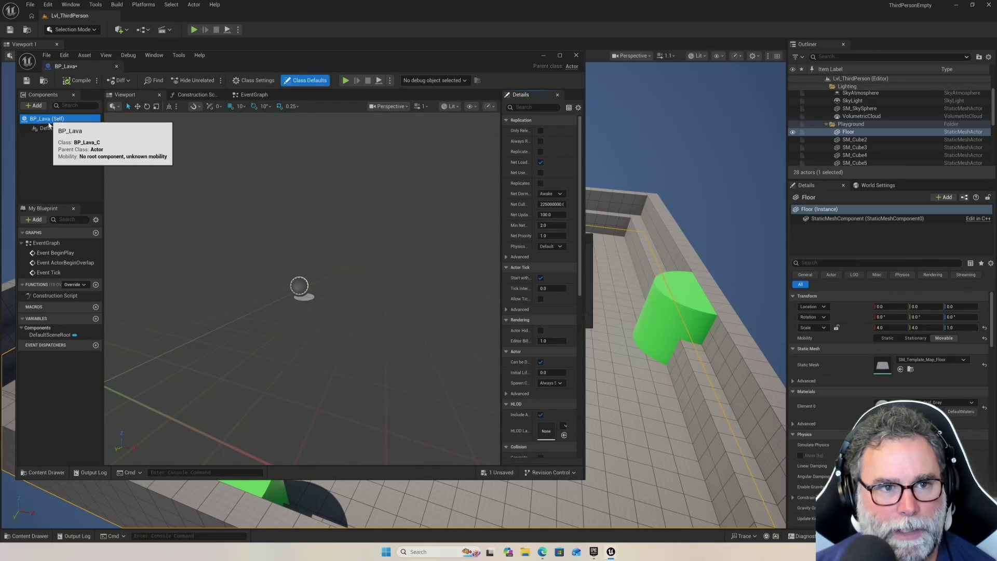
click(52, 128)
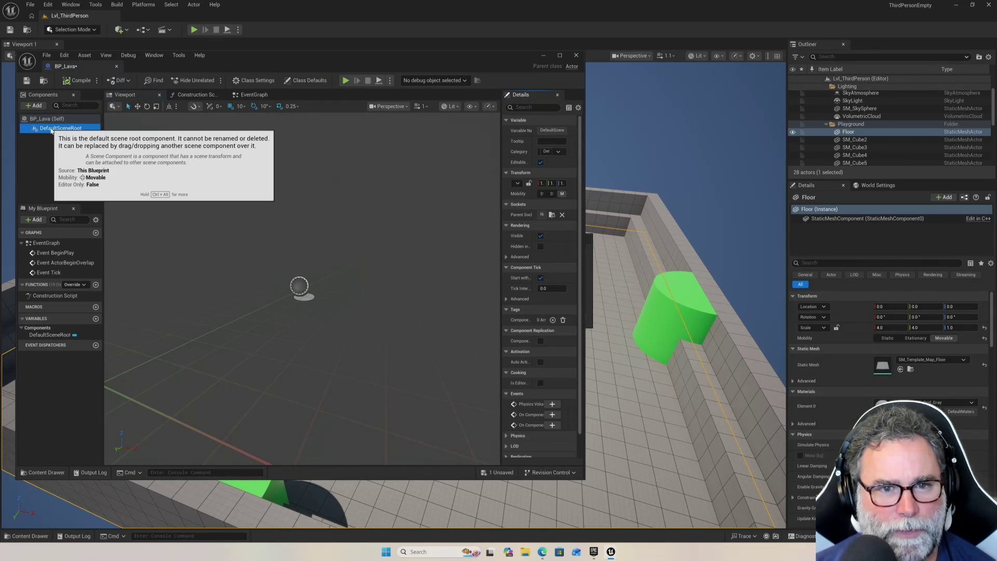
right_click(51, 129)
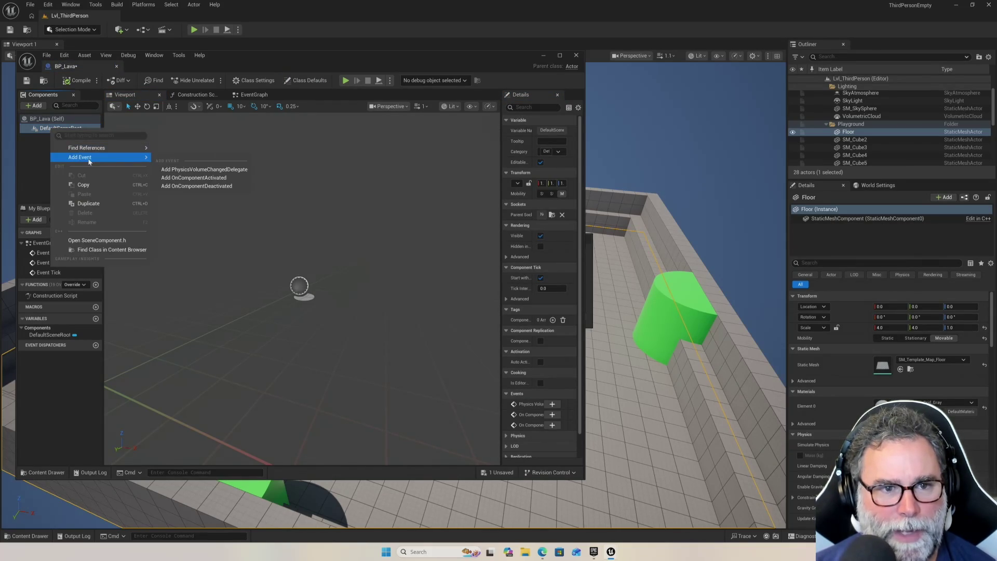
click(32, 157)
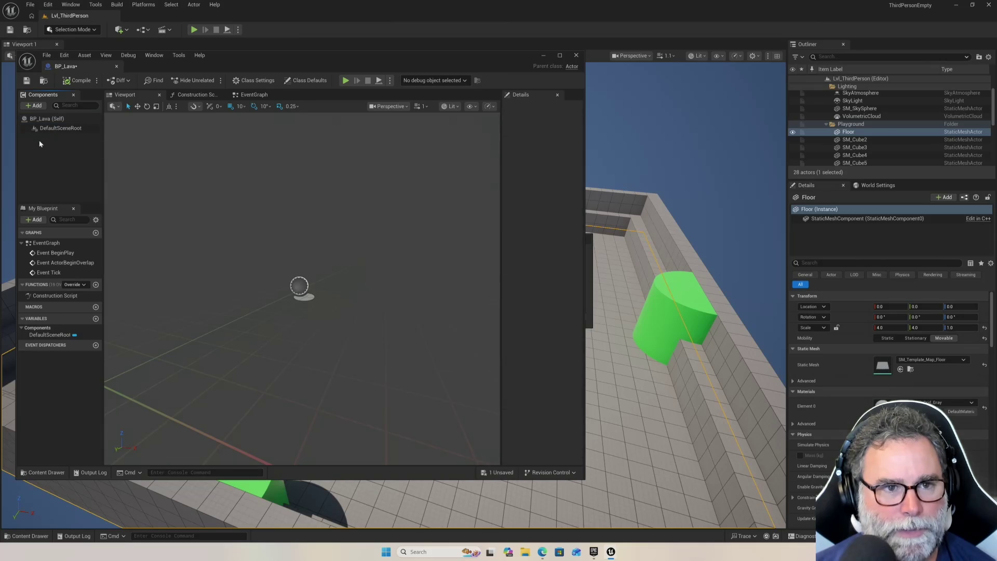
click(52, 129)
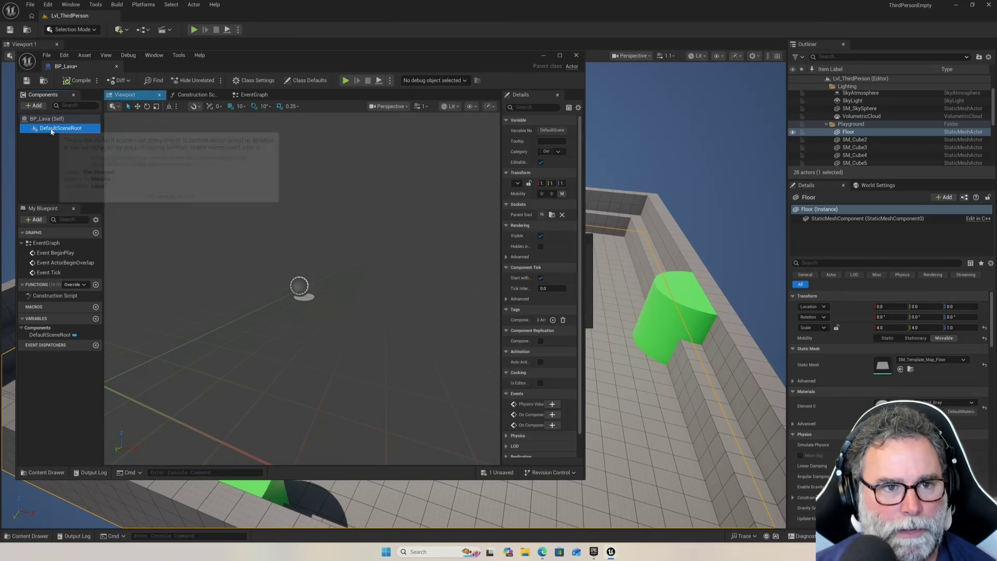
Add a Static Mesh component under DefaultSceneRoot and select the new StaticMesh.
click(34, 106)
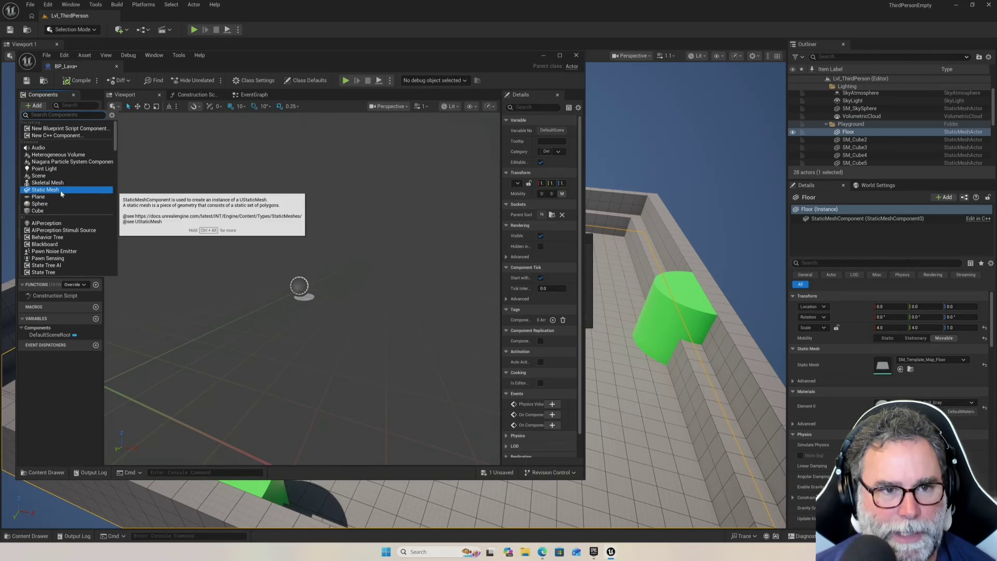
click(61, 190)
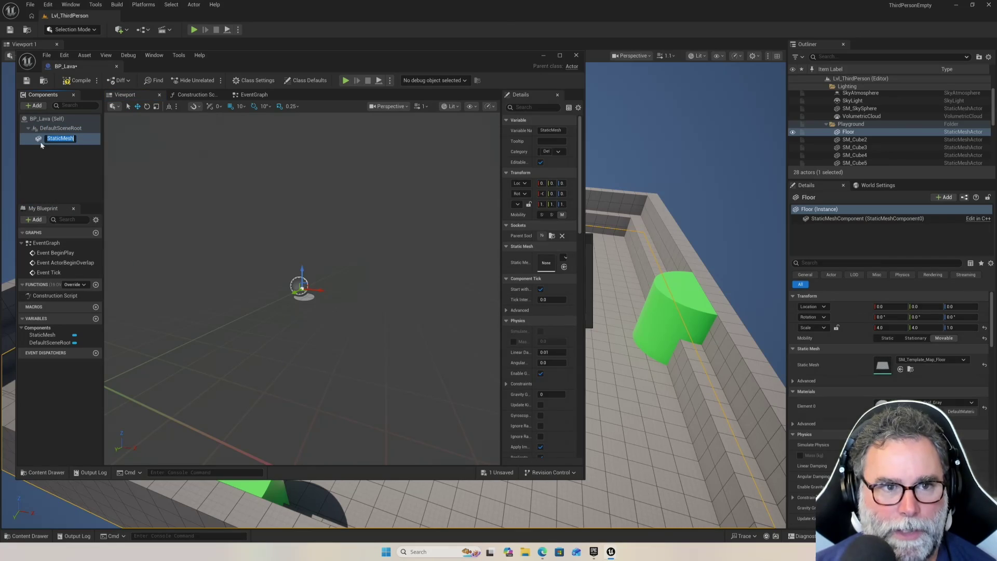
right_click(68, 139)
mouse_move(89, 158)
click(57, 176)
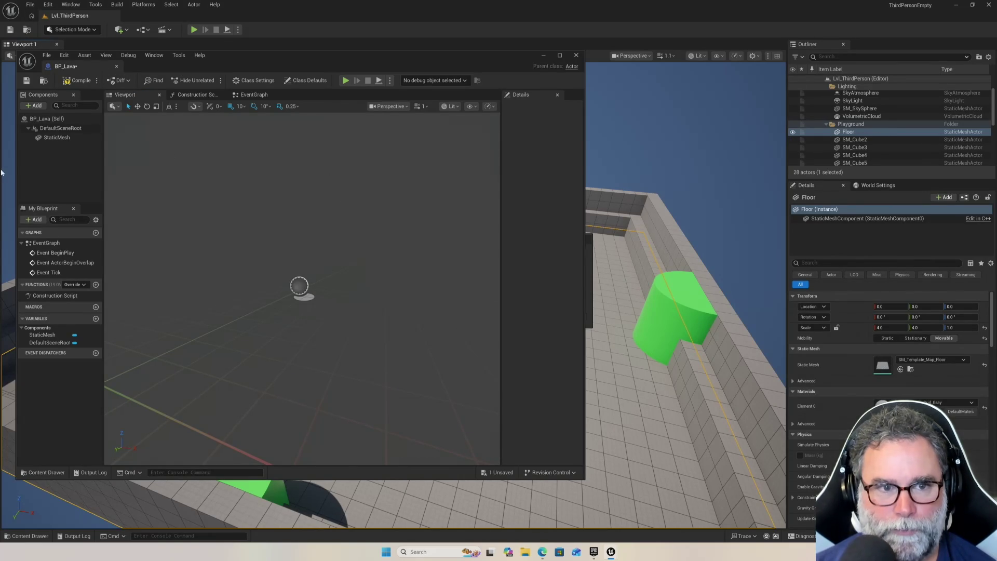
click(70, 138)
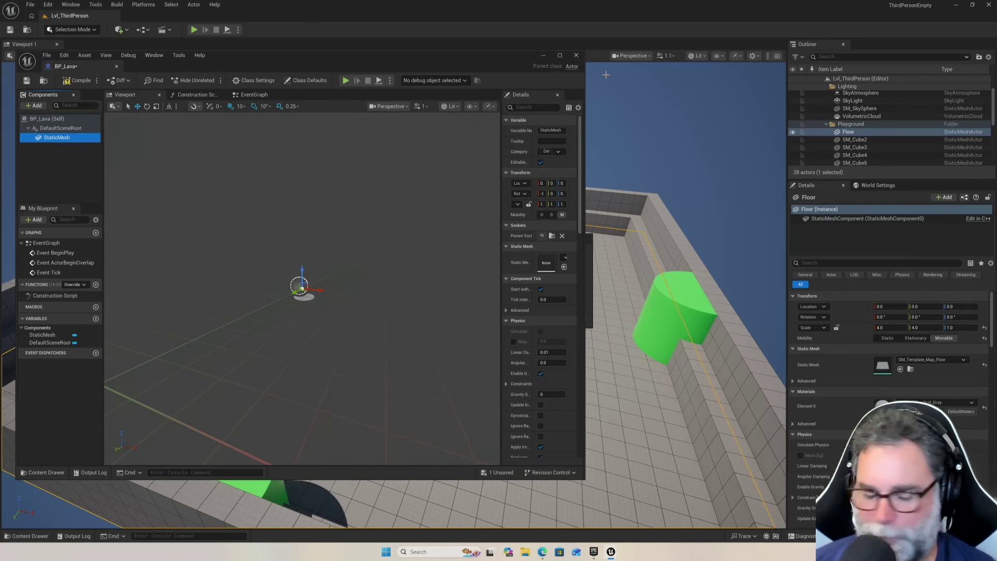
click(580, 54)
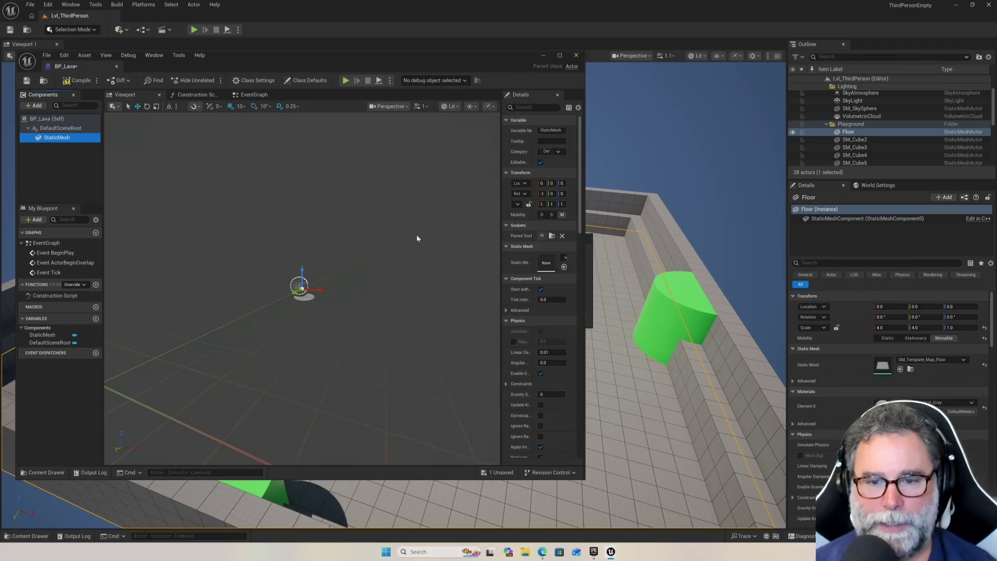
Disable revision control and open BP_ThirdPersonCharacter from the Content Drawer.
click(561, 317)
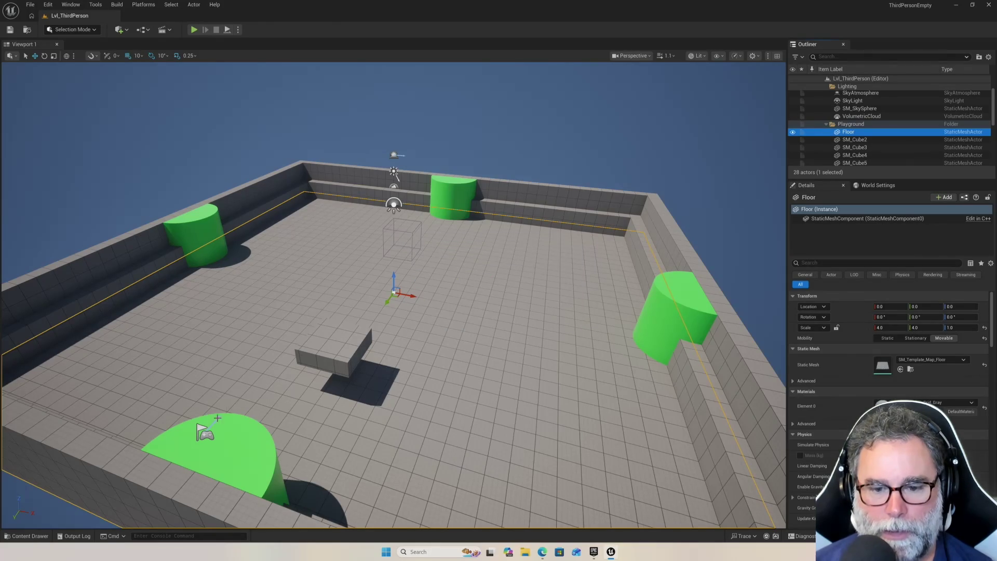
scroll(412, 328, down, 3)
click(28, 536)
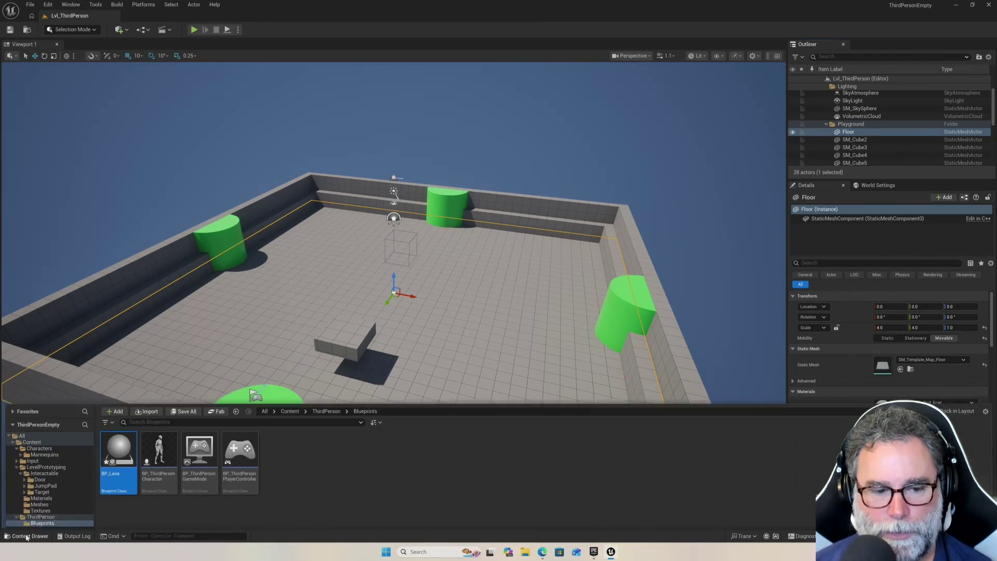
click(161, 422)
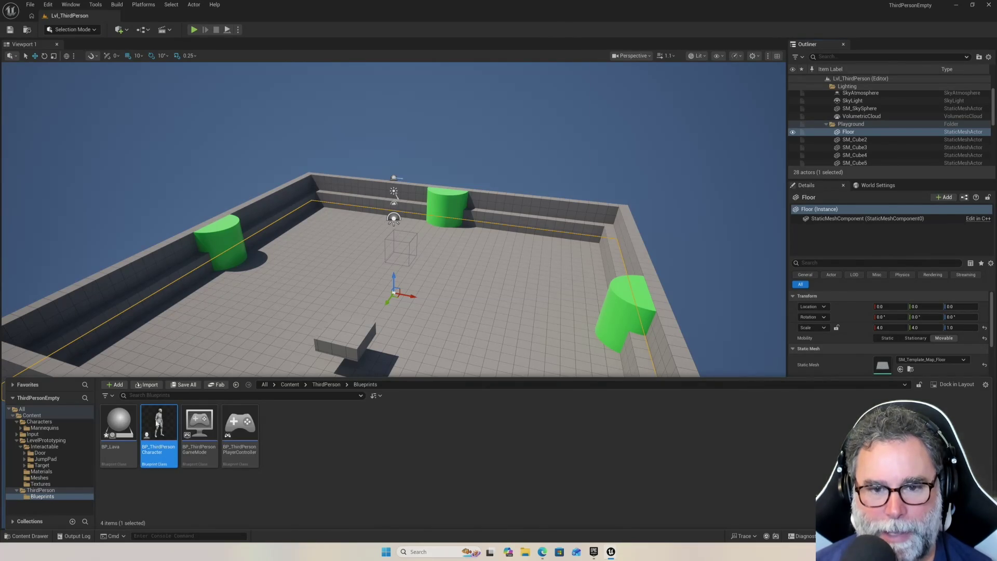
double_click(155, 420)
Pan the event graph to the input nodes and open the Move function graph.
scroll(184, 229, up, 5)
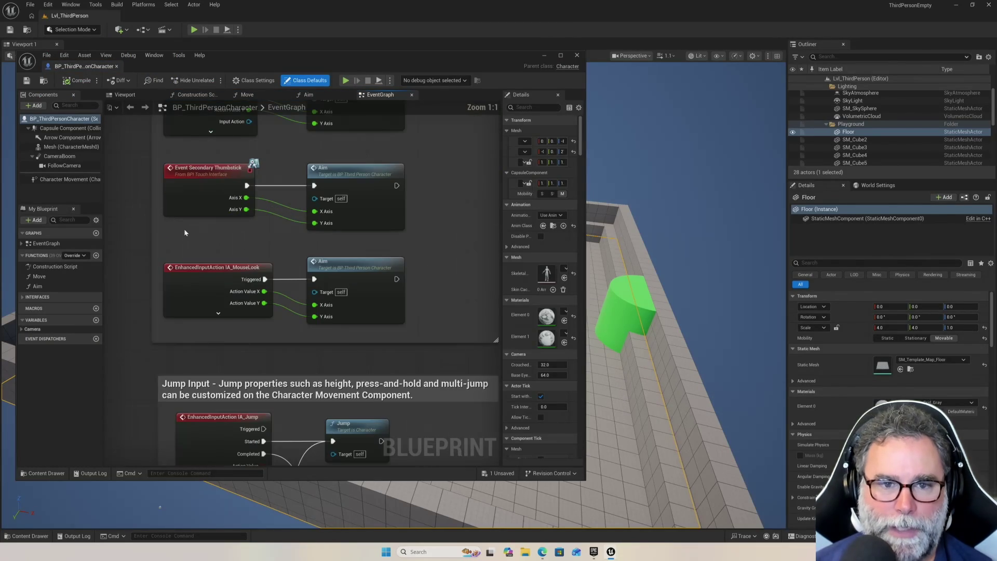
scroll(189, 236, down, 4)
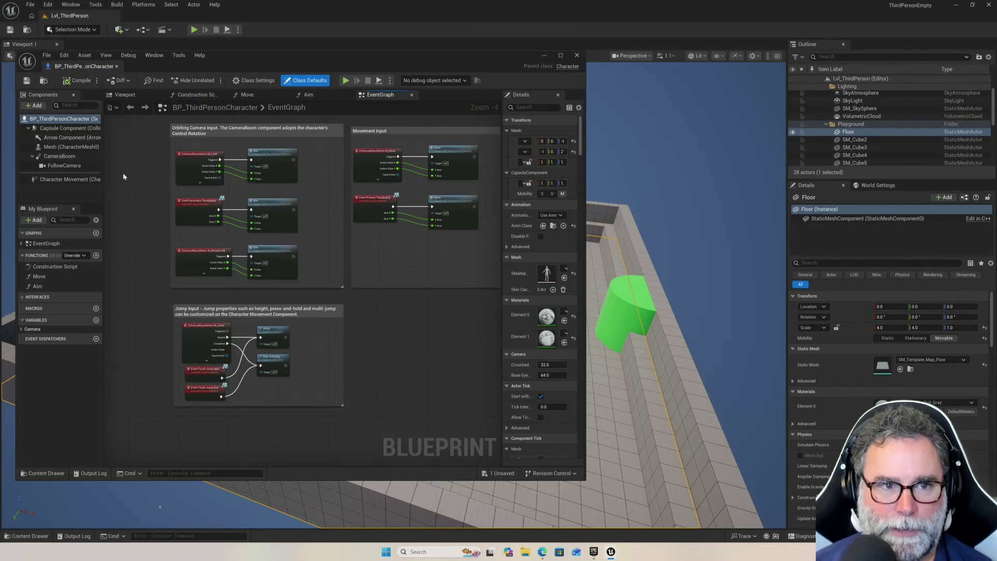
scroll(125, 180, up, 3)
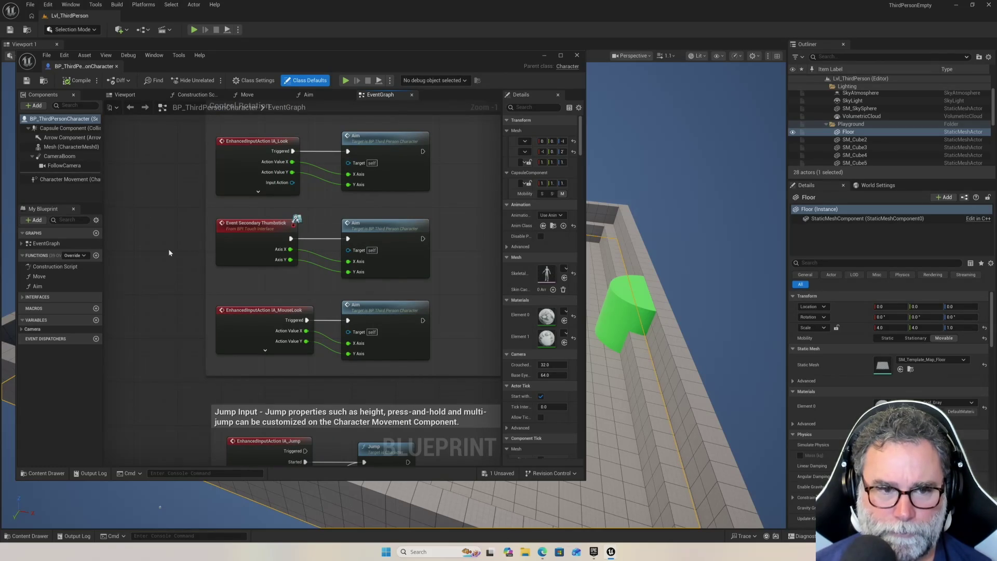
scroll(169, 253, down, 4)
scroll(280, 312, up, 3)
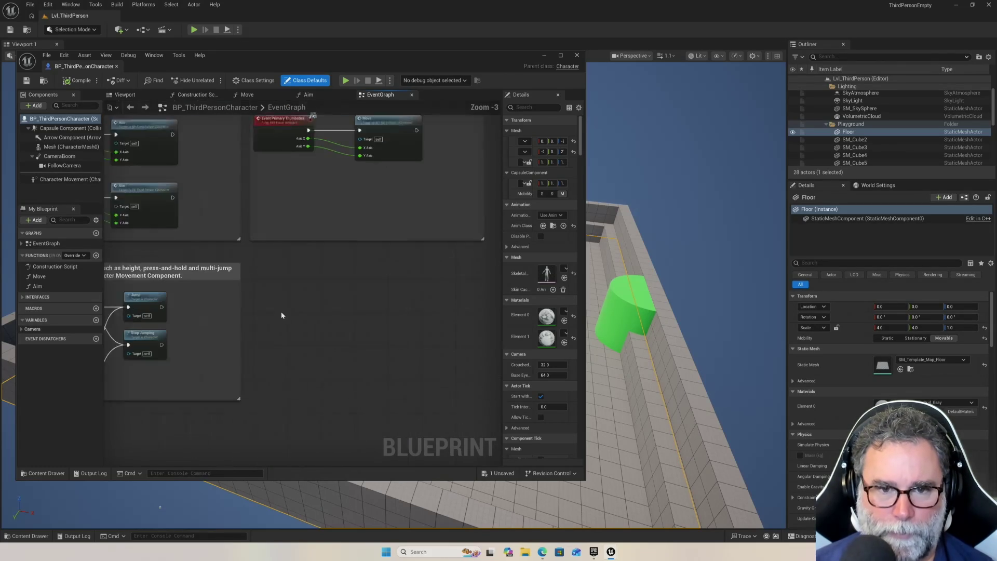
mouse_move(279, 271)
mouse_down()
mouse_move(323, 301)
mouse_move(368, 377)
mouse_move(305, 321)
mouse_move(278, 272)
mouse_move(262, 268)
mouse_move(332, 320)
mouse_move(400, 349)
mouse_move(447, 346)
mouse_move(419, 374)
mouse_up()
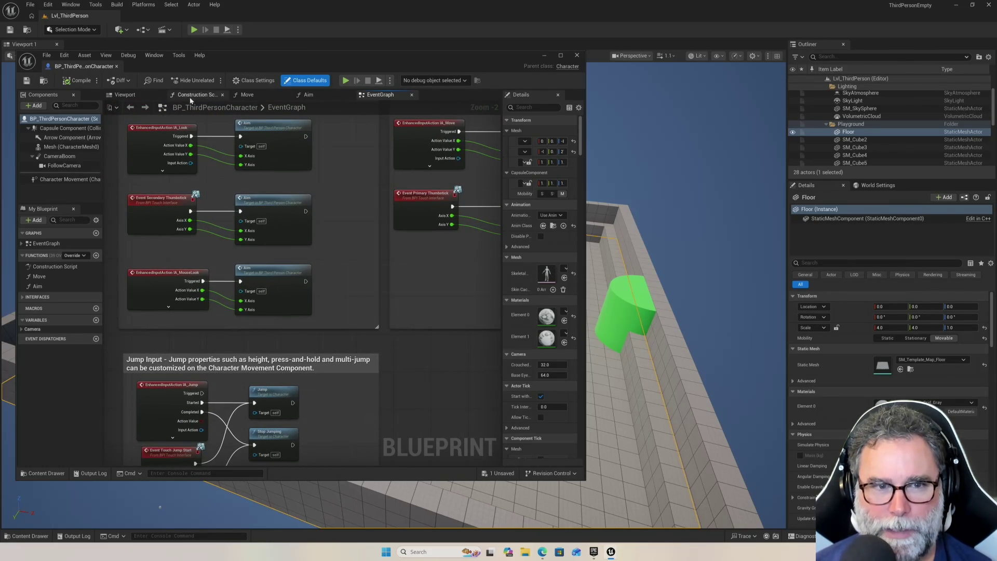
click(261, 95)
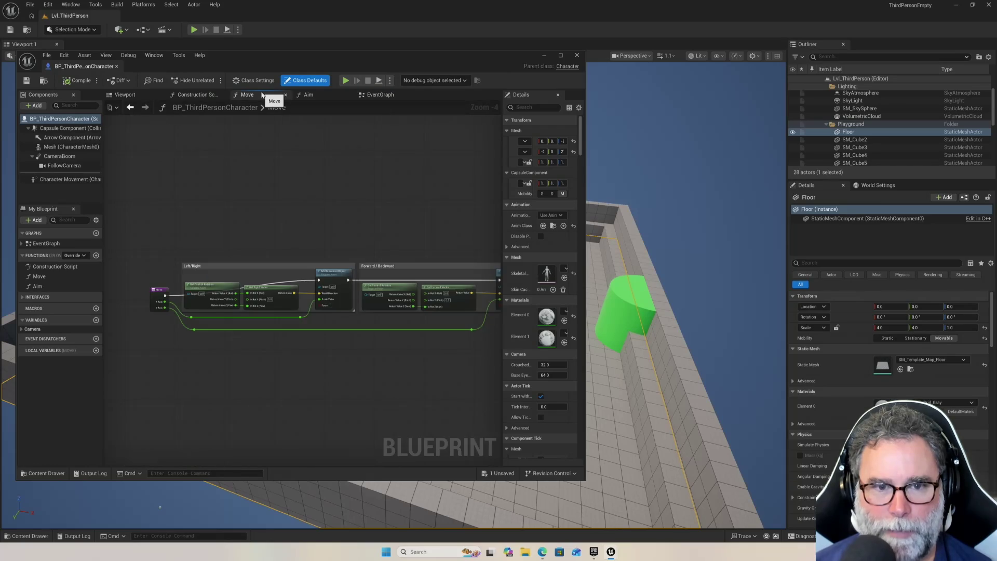
click(310, 95)
click(388, 94)
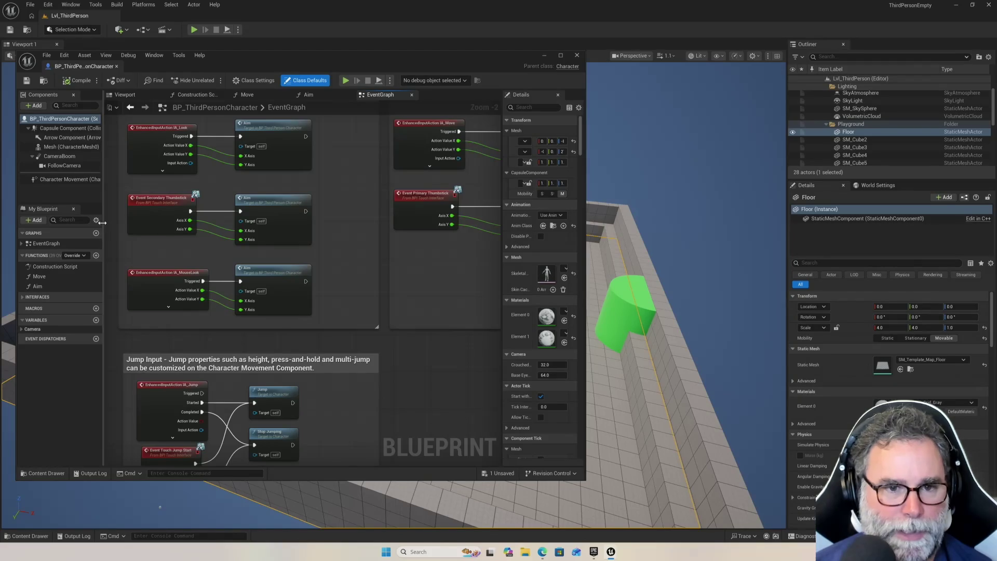
scroll(137, 238, up, 2)
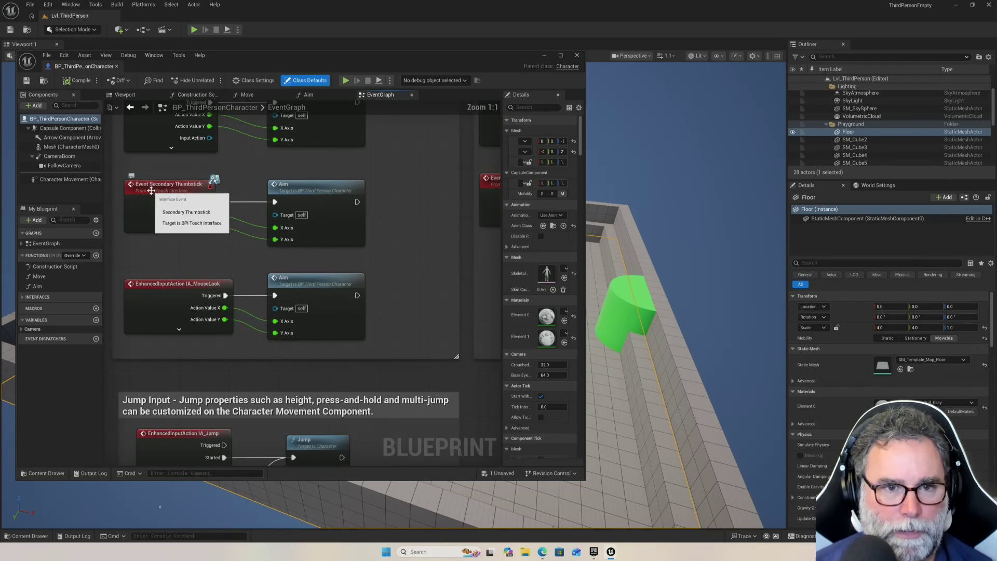
mouse_move(254, 161)
mouse_down()
mouse_move(244, 234)
mouse_move(250, 120)
mouse_up()
mouse_move(397, 392)
mouse_down()
mouse_move(381, 338)
mouse_move(388, 245)
mouse_move(366, 295)
mouse_move(261, 378)
mouse_up()
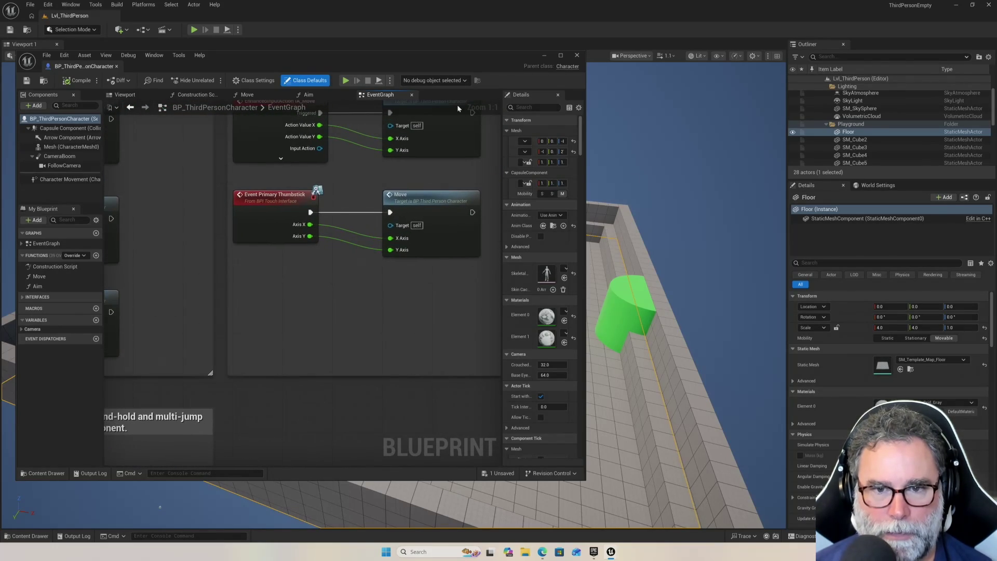
mouse_move(429, 163)
mouse_down()
mouse_move(372, 294)
mouse_move(277, 190)
mouse_up()
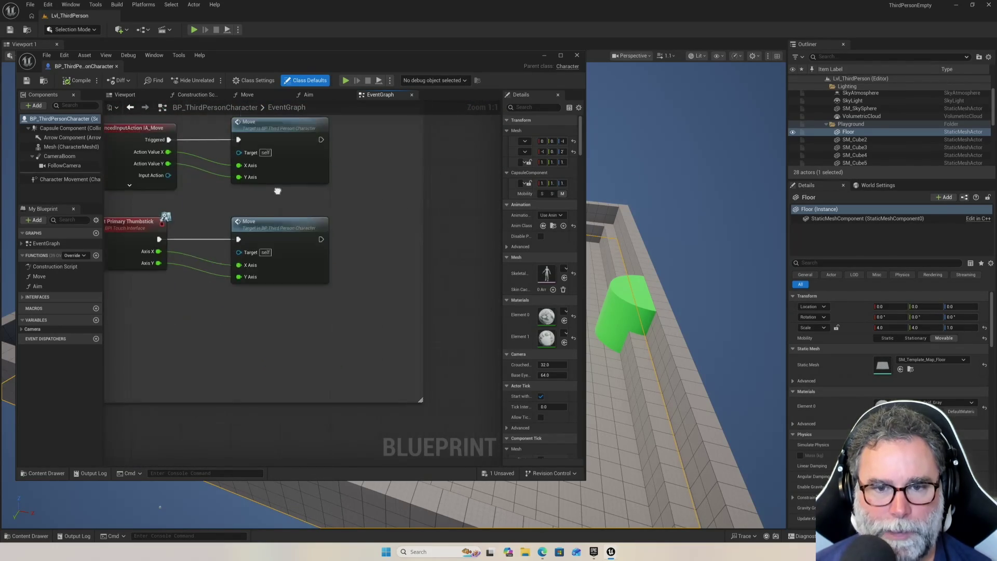
scroll(277, 191, down, 8)
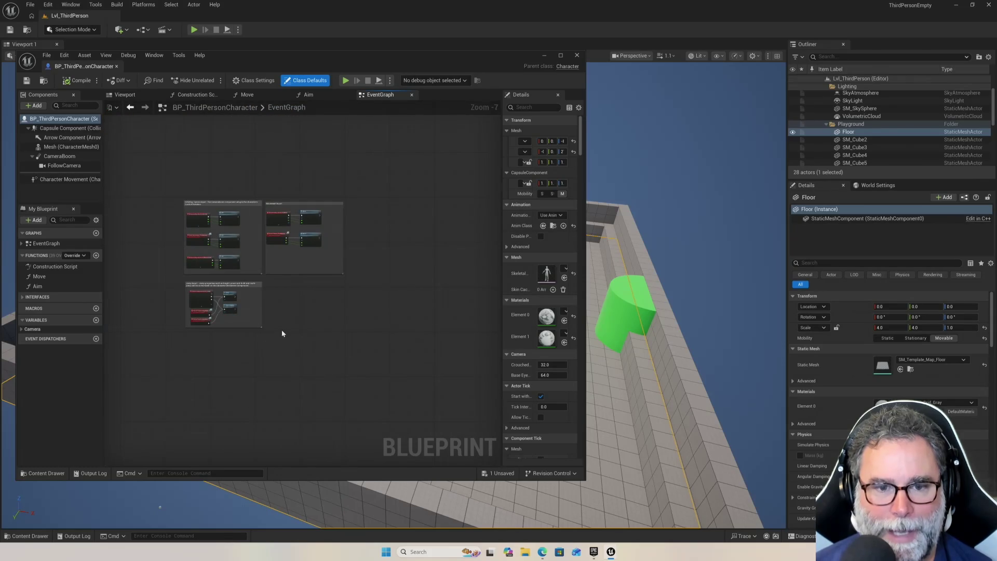
scroll(282, 334, up, 5)
Browse the All Actions results for 'collision' and close the list without adding a node.
right_click(285, 236)
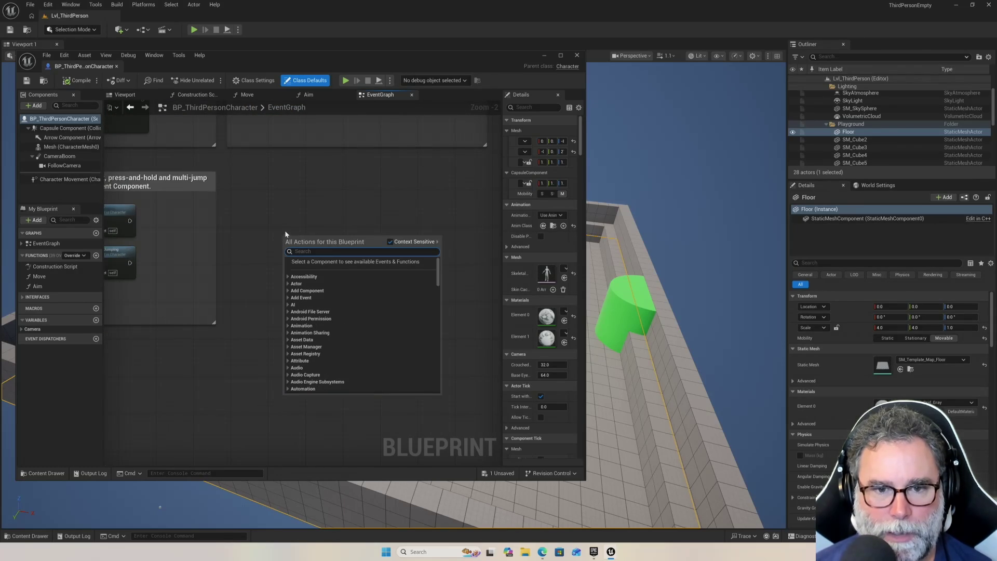
text(collision)
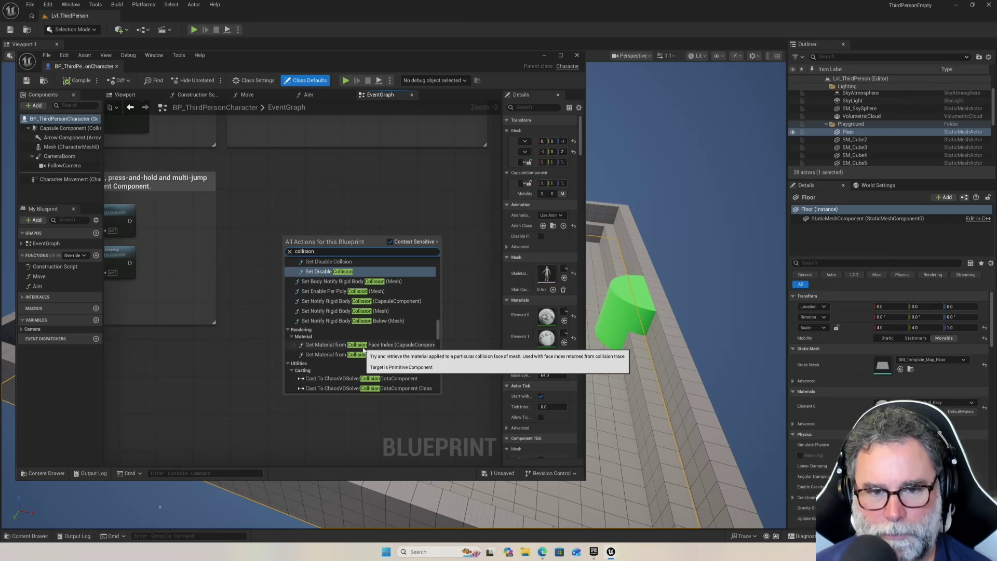
scroll(329, 313, up, 3)
scroll(329, 312, up, 4)
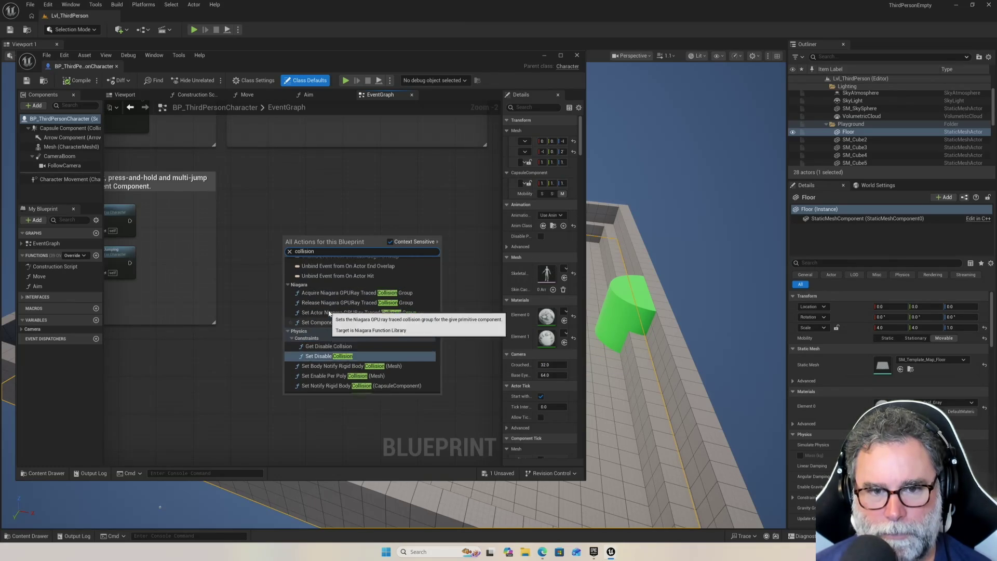
scroll(329, 313, down, 3)
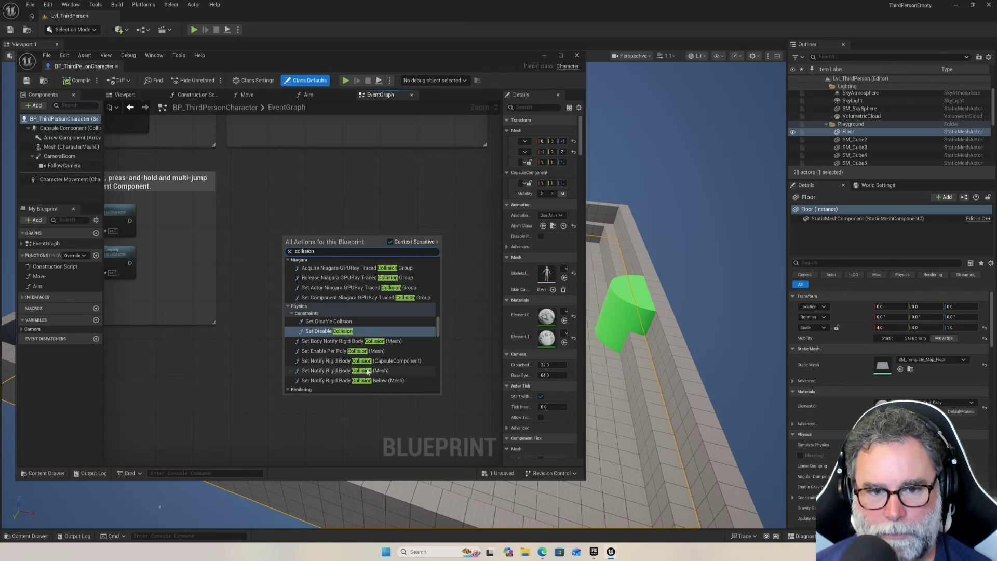
scroll(363, 364, down, 2)
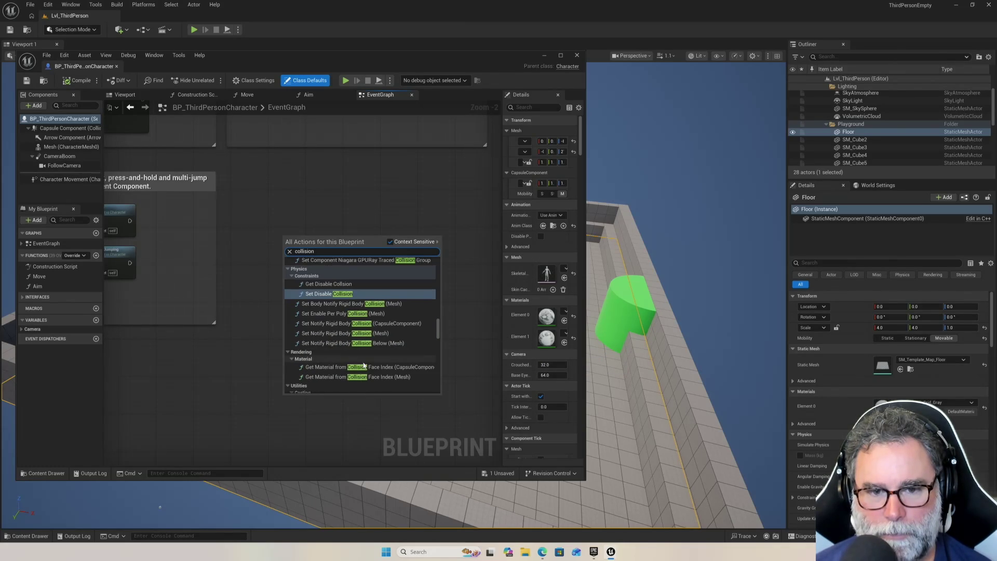
scroll(364, 365, down, 3)
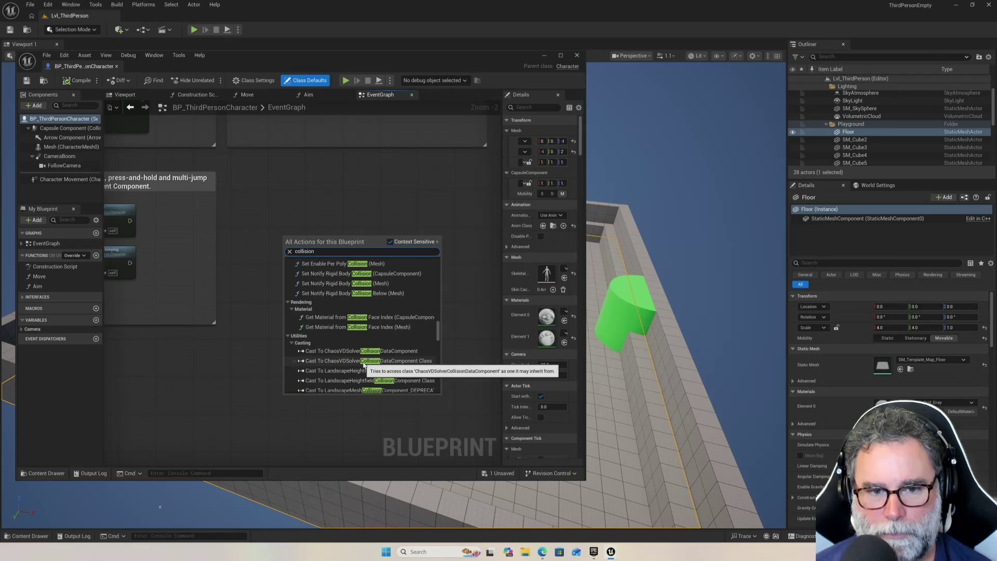
scroll(363, 364, down, 10)
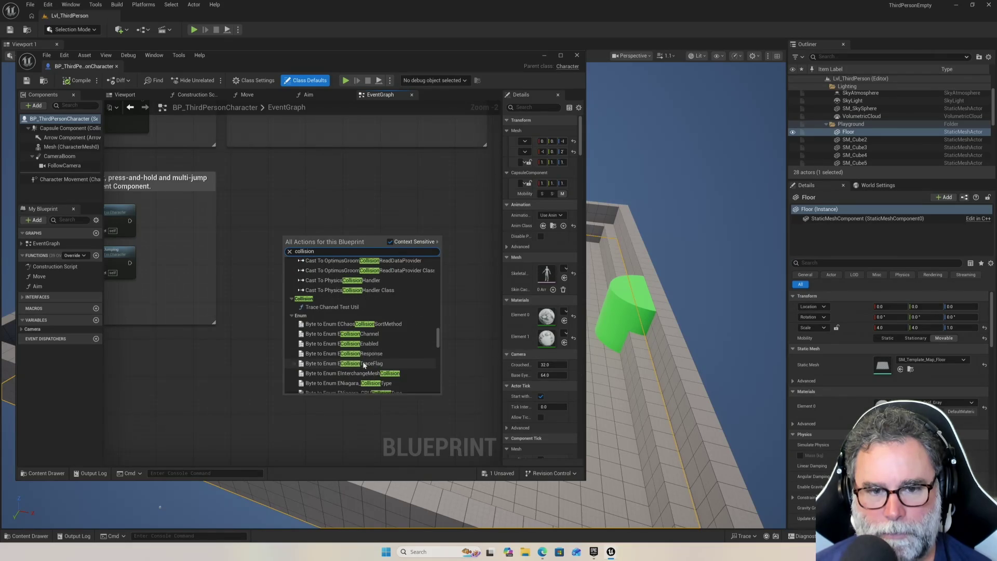
scroll(364, 364, down, 12)
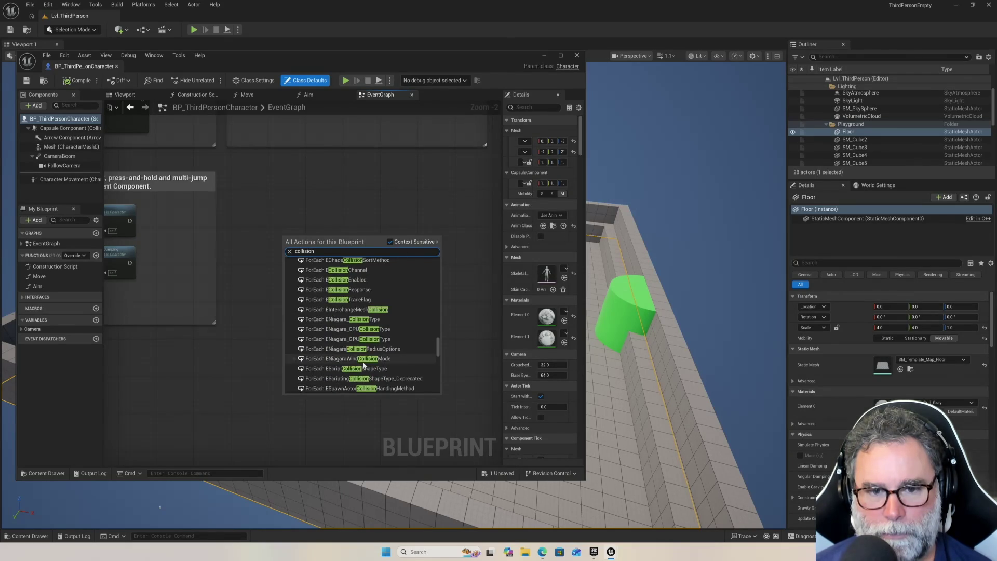
scroll(363, 366, down, 4)
scroll(365, 360, up, 8)
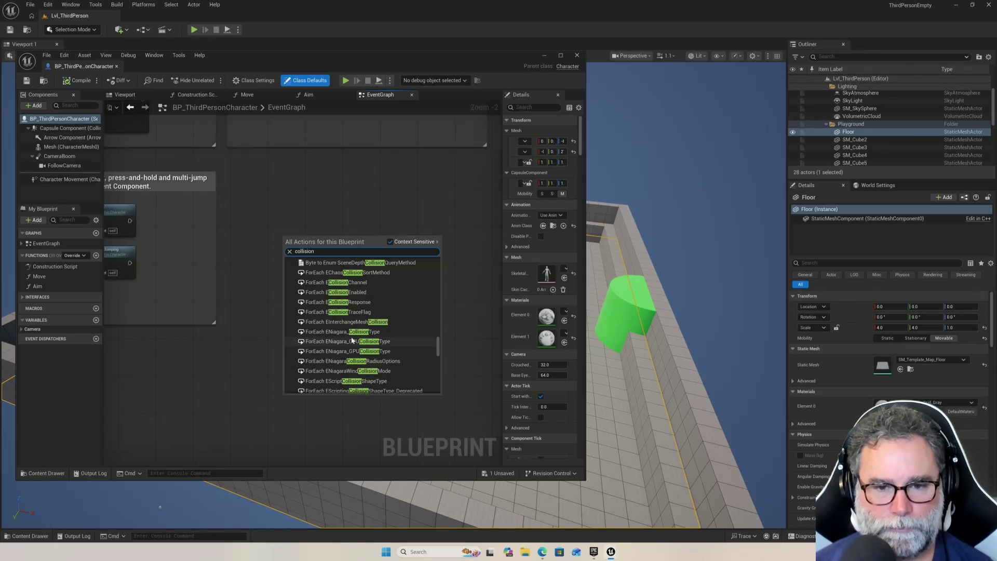
key(Escape)
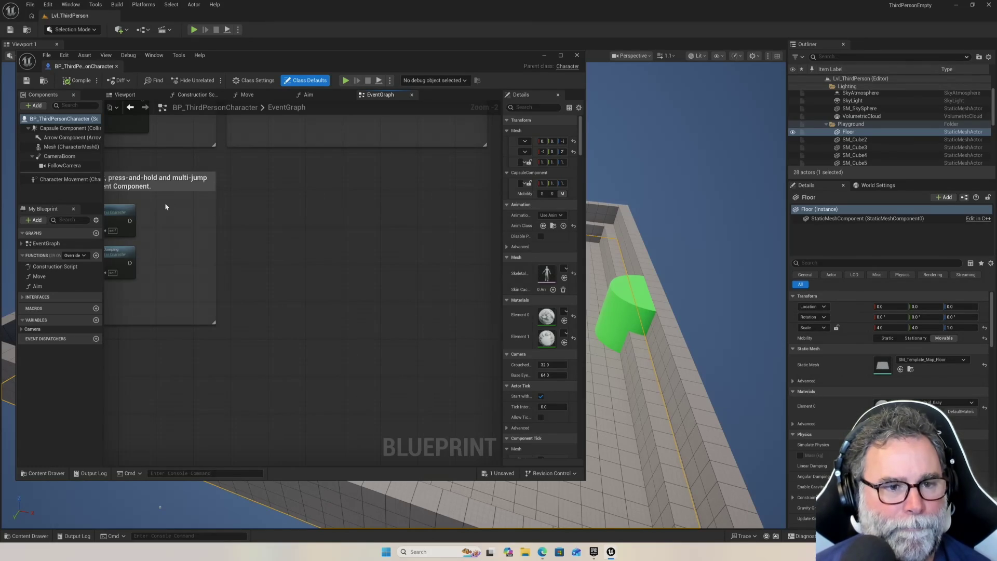
Expand EventGraph in My Blueprint to list its input events, then drag Floor toward the graph.
click(21, 297)
click(21, 297)
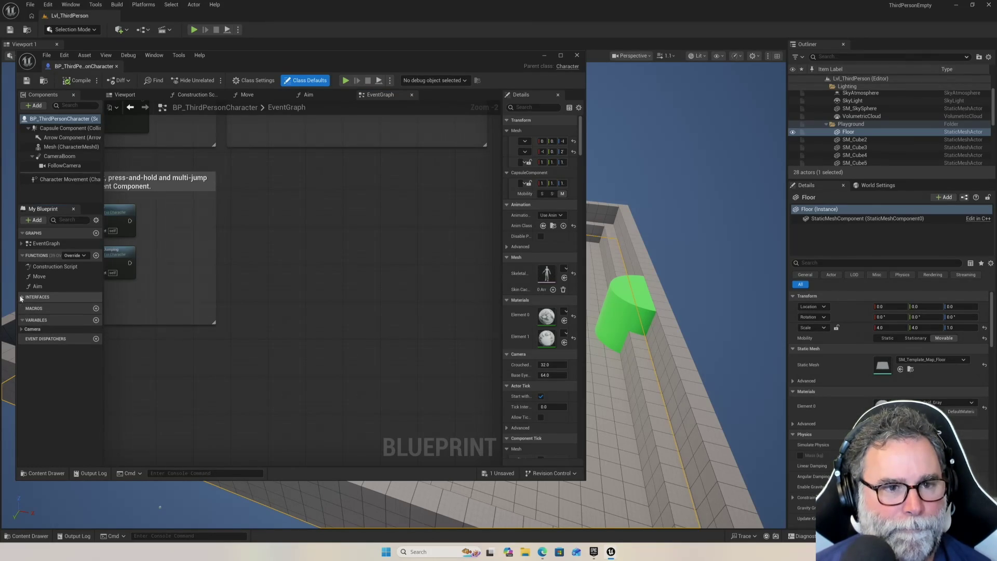
click(23, 243)
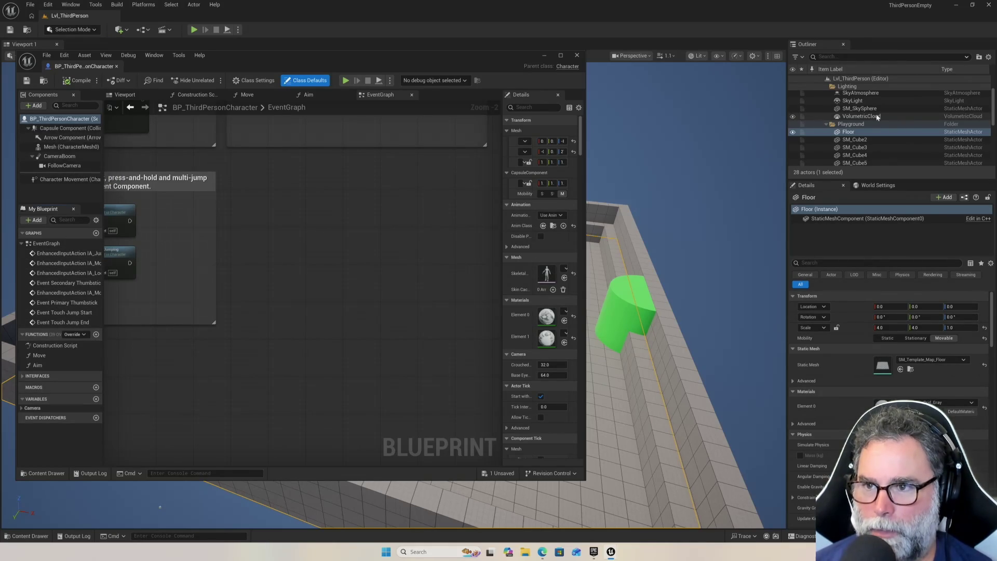
click(860, 133)
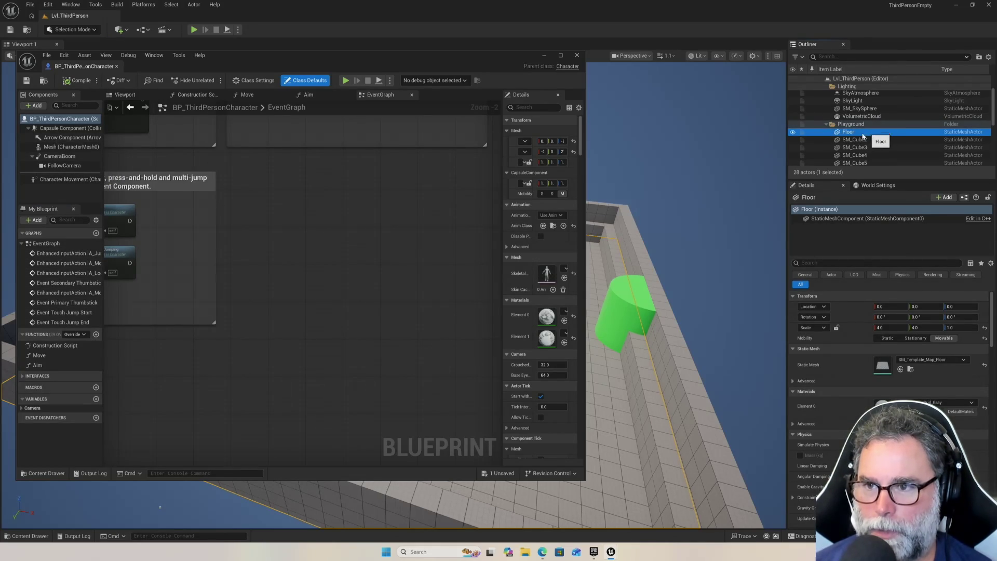
mouse_move(860, 134)
mouse_down()
mouse_move(699, 167)
mouse_move(339, 273)
mouse_up()
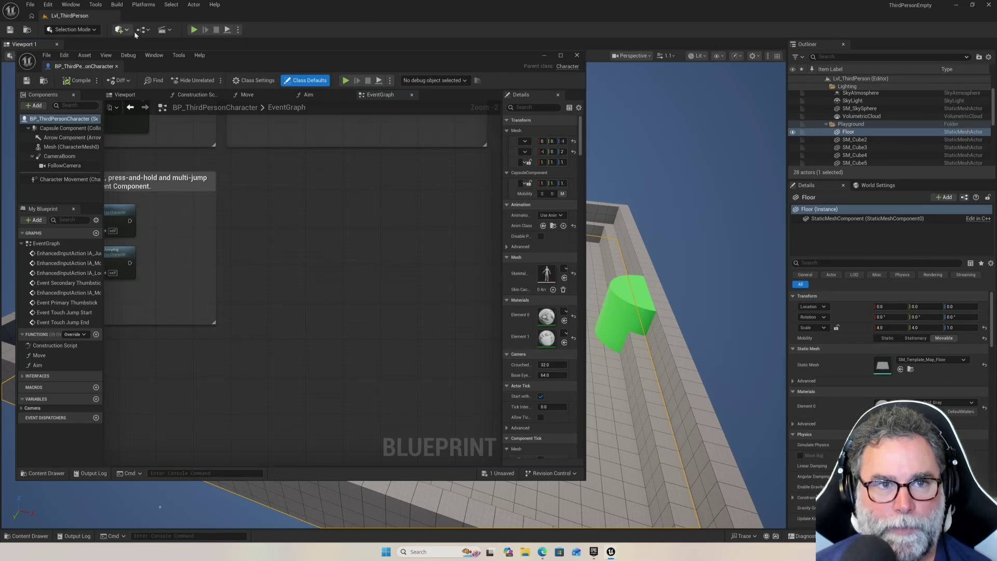
Dock the blueprint editor as a main-window tab, then return to it and select IA_MouseLook.
drag(90, 69, 163, 15)
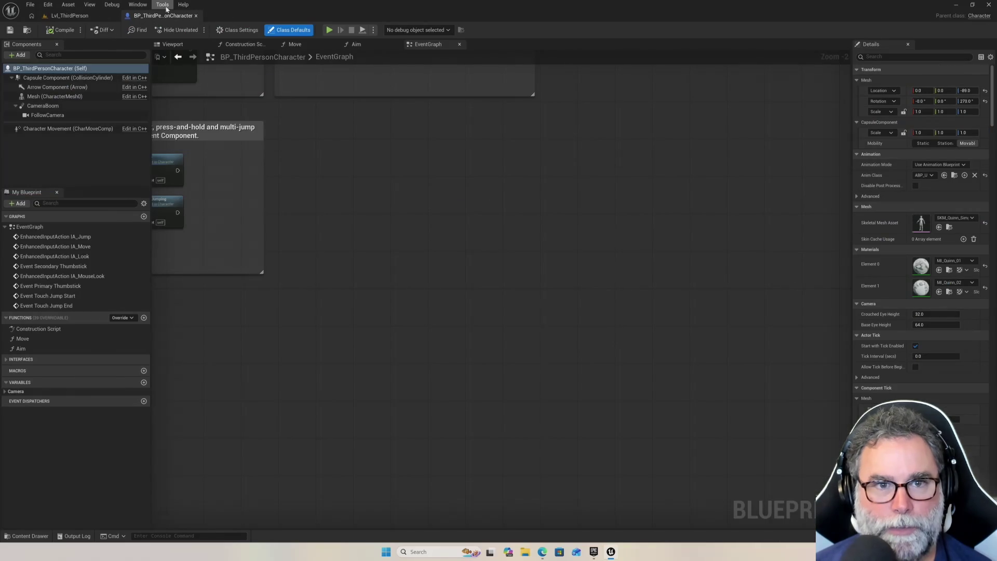
click(96, 16)
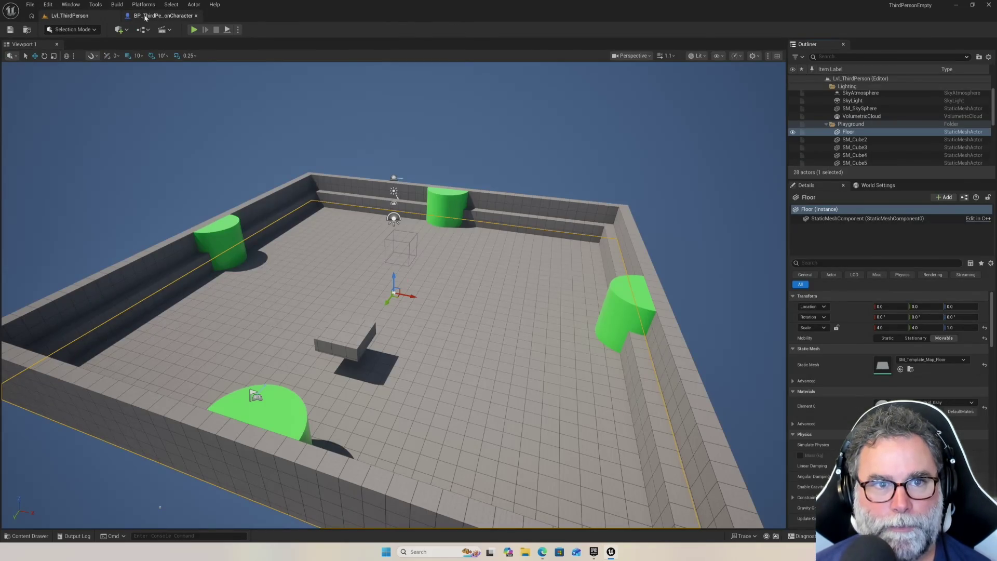
click(141, 16)
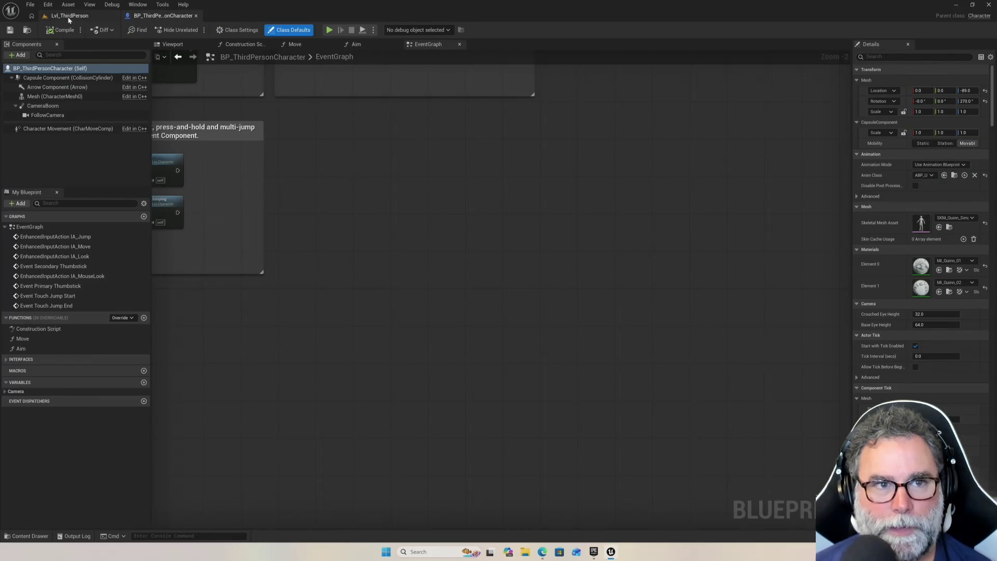
click(67, 17)
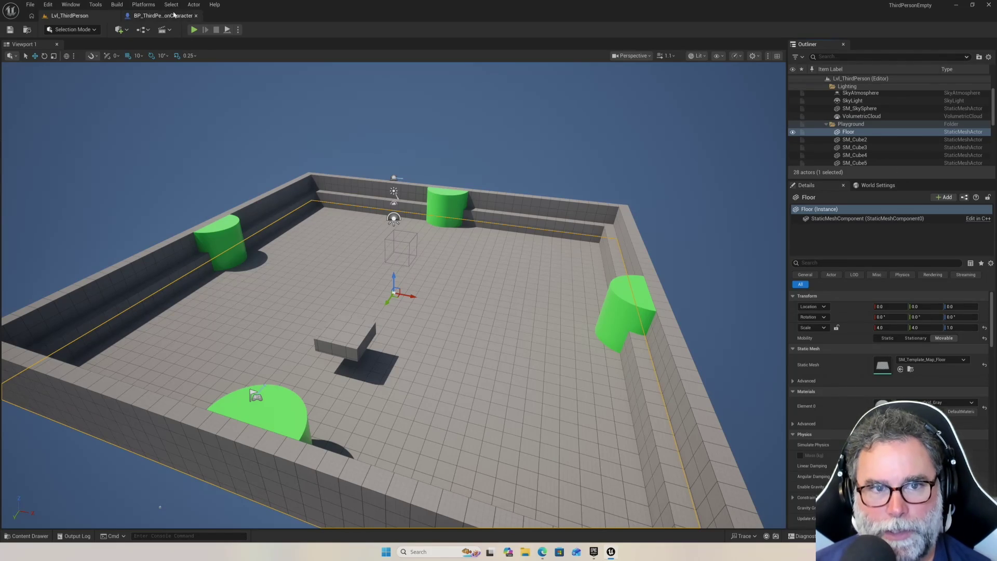
click(163, 15)
scroll(238, 300, up, 1)
scroll(238, 300, down, 1)
click(35, 276)
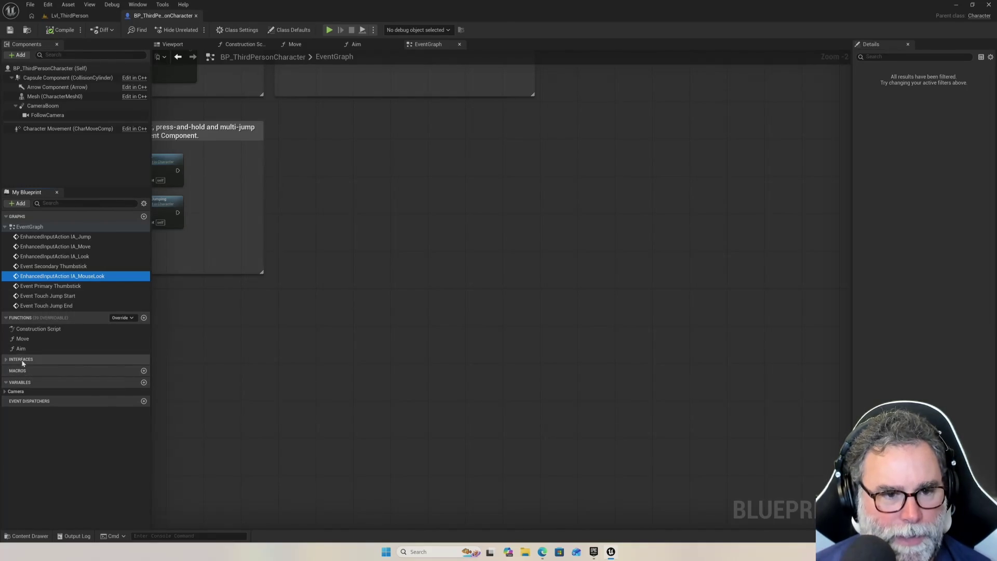
Add an event dispatcher in My Blueprint, keeping its default name NewEventDispatcher.
click(5, 360)
click(6, 359)
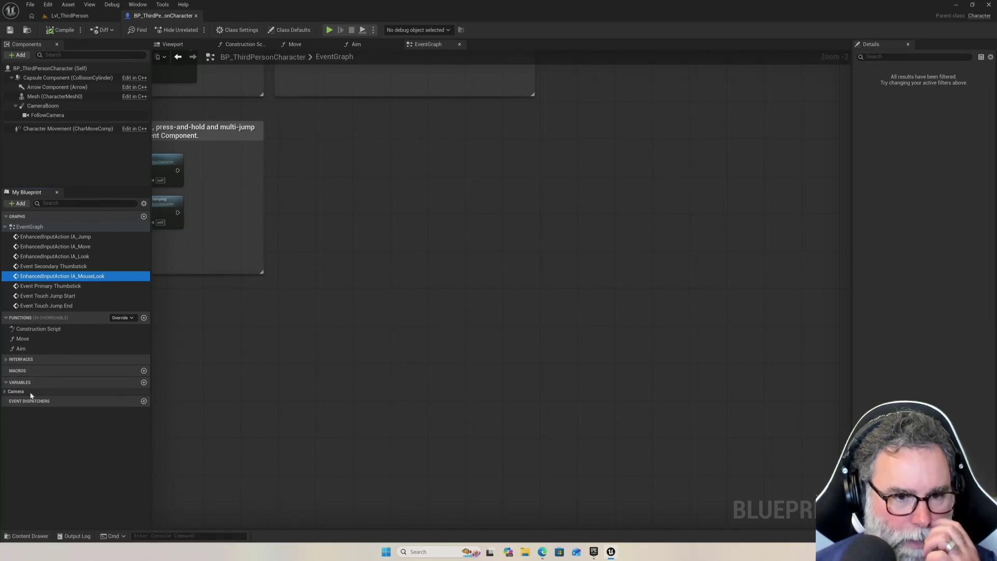
click(144, 402)
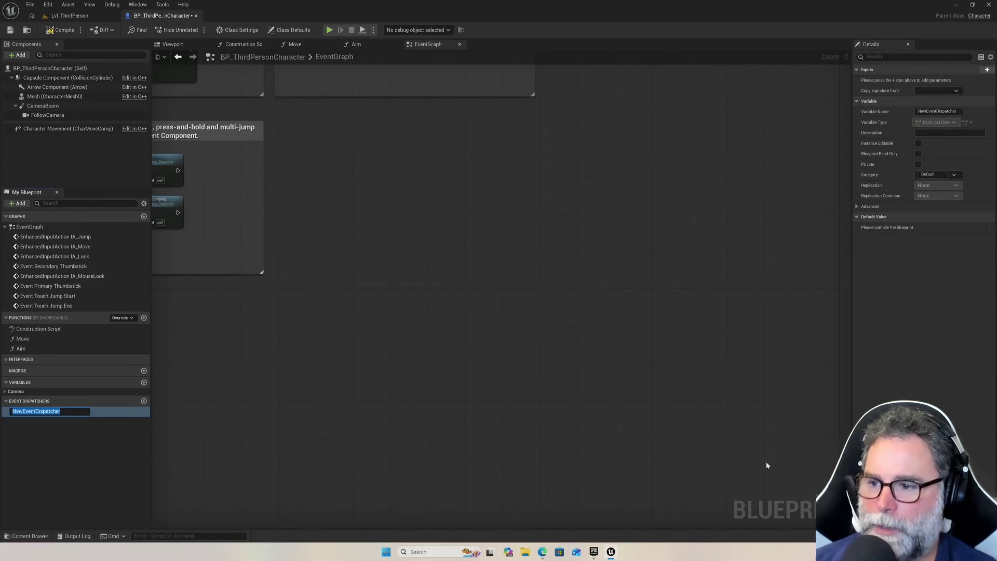
click(552, 375)
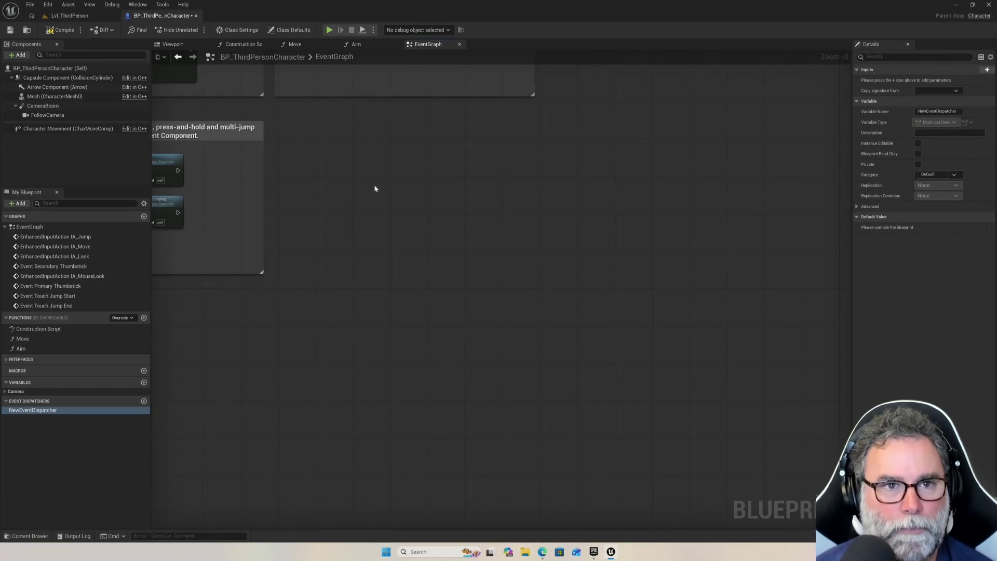
Switch to the Lvl_ThirdPerson level viewport.
click(70, 16)
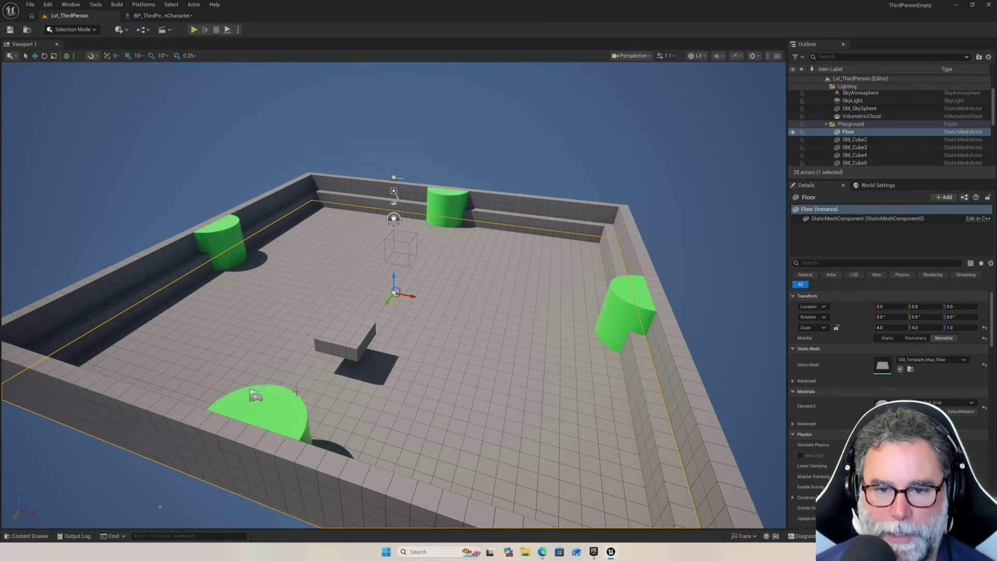
Go back to the BP_ThirdPersonCharacter tab and zoom the EventGraph.
scroll(368, 285, up, 5)
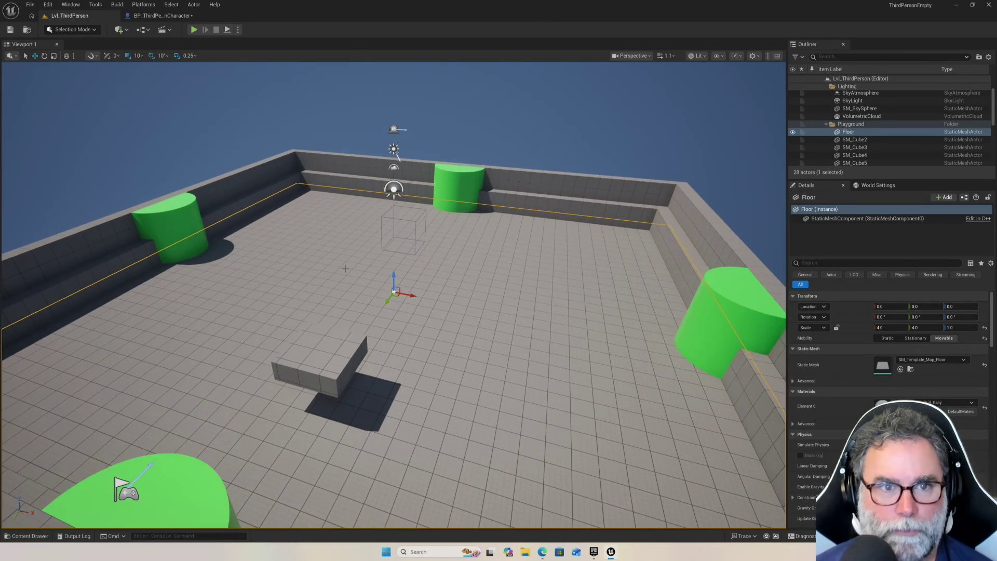
click(161, 15)
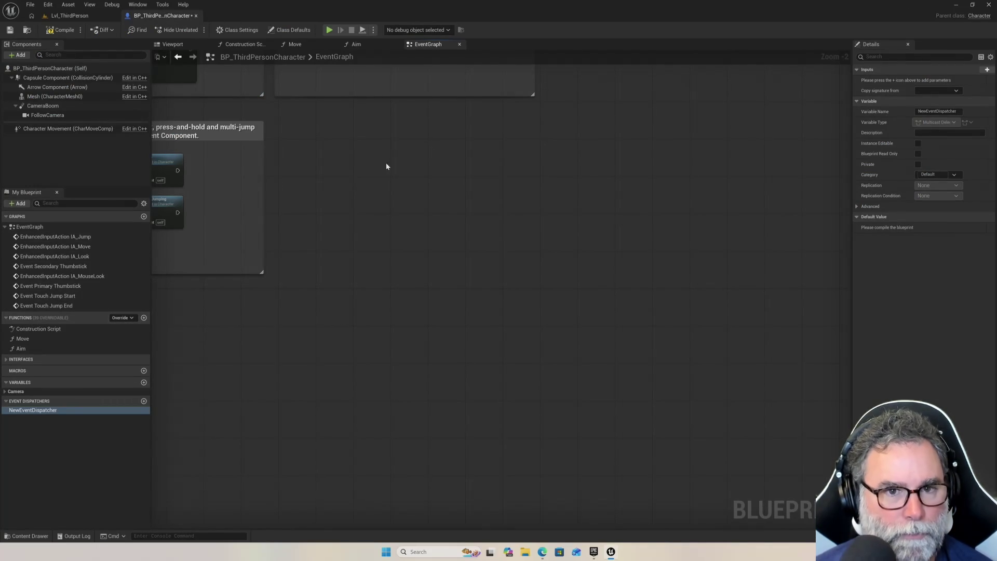
scroll(467, 162, up, 3)
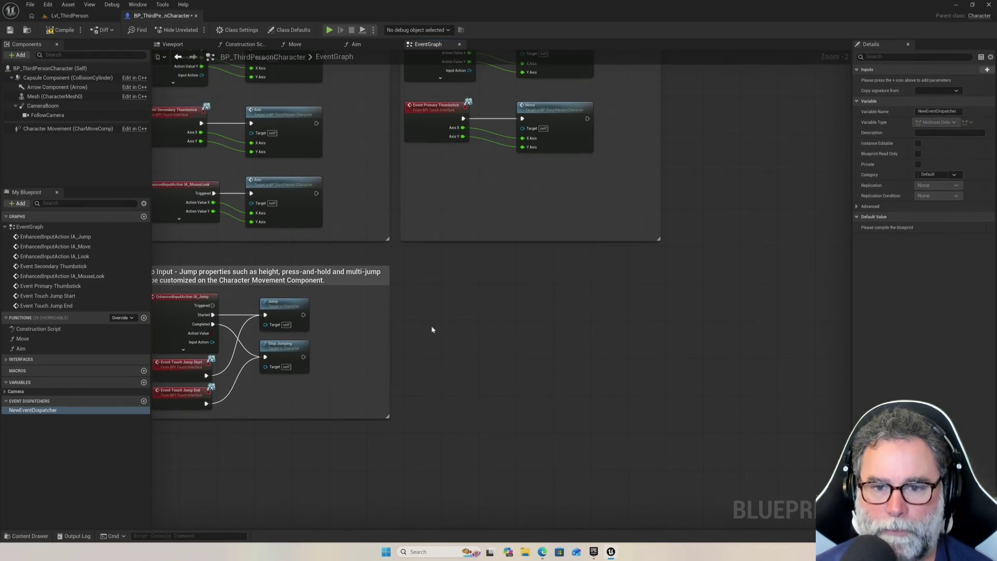
mouse_move(437, 303)
mouse_down()
mouse_move(538, 345)
mouse_move(560, 393)
mouse_up()
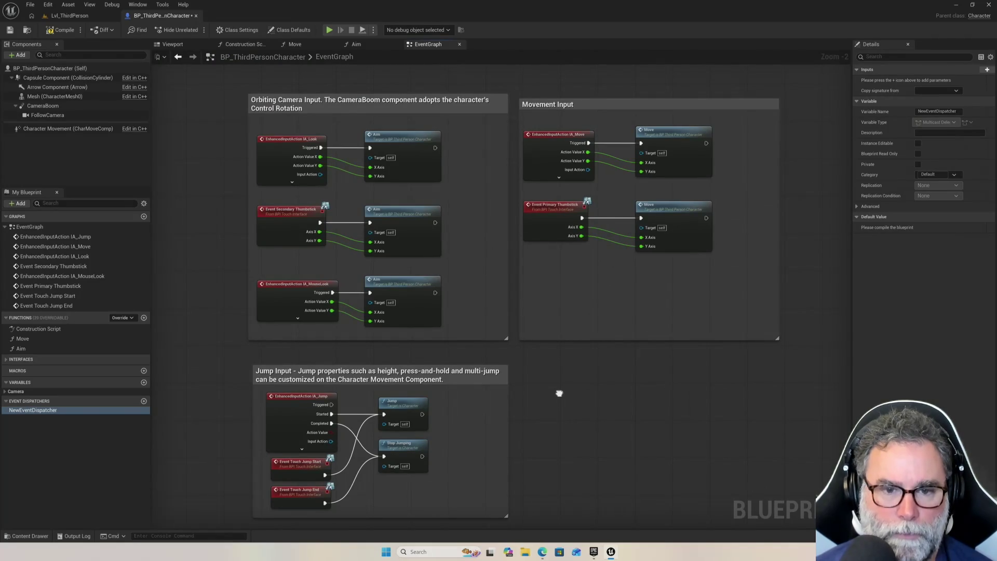
mouse_move(560, 393)
mouse_down()
mouse_move(539, 311)
mouse_move(534, 393)
mouse_move(504, 328)
mouse_up()
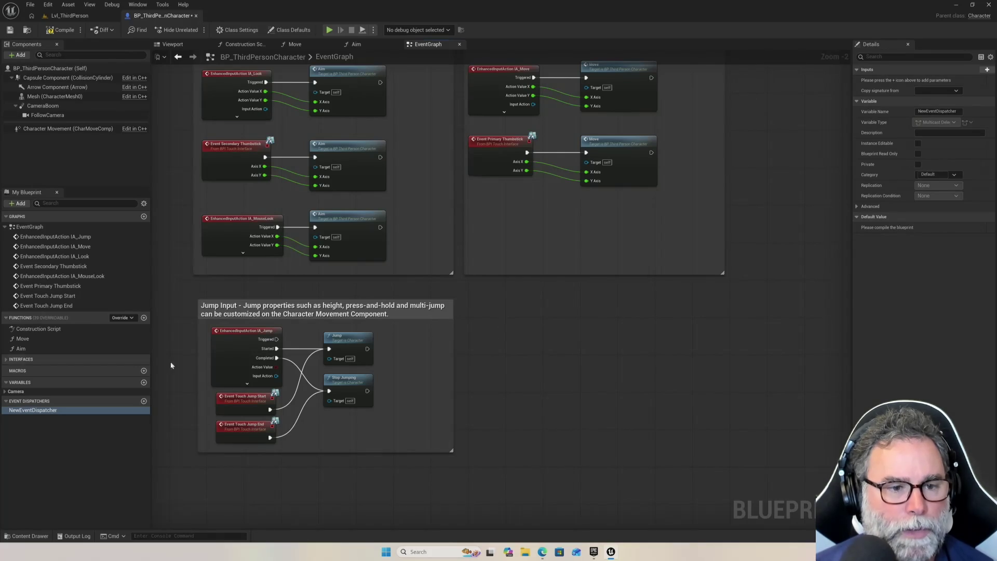
click(5, 359)
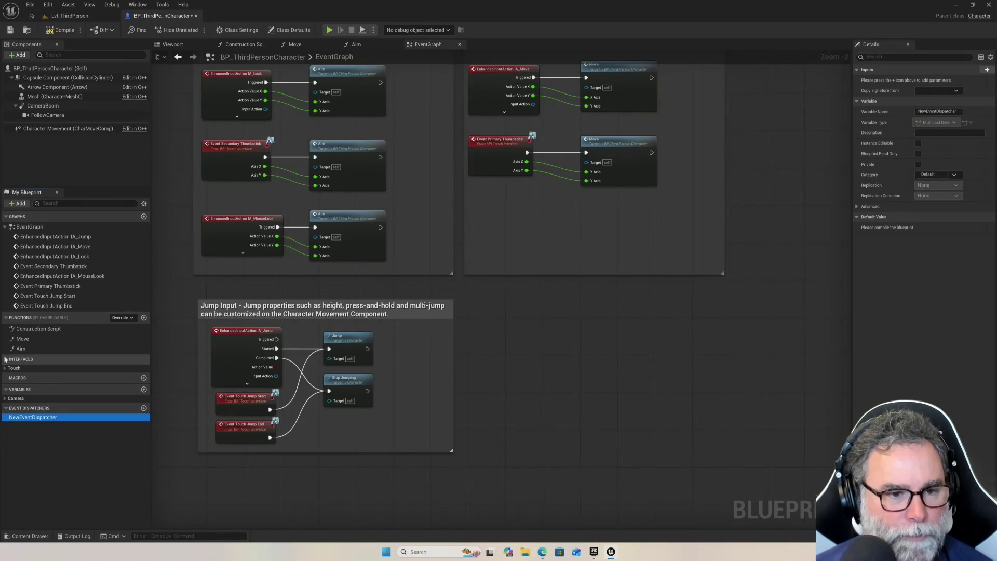
click(5, 368)
click(6, 367)
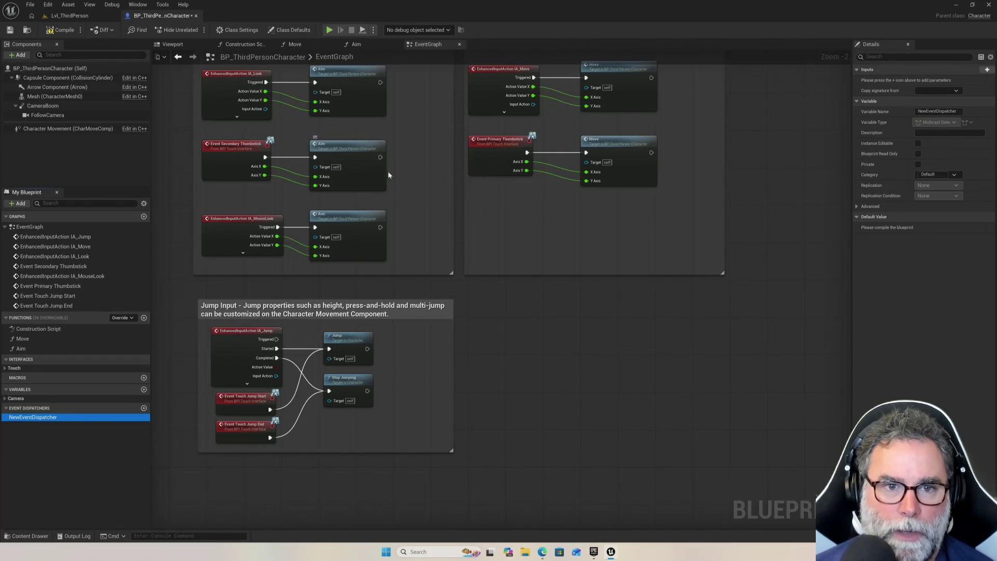
drag(389, 171, 402, 205)
scroll(405, 208, up, 1)
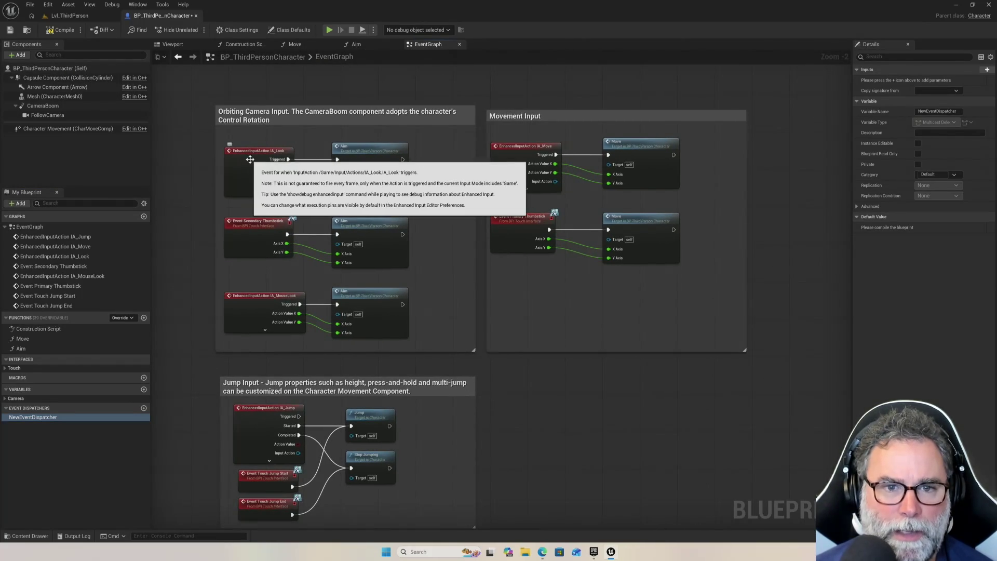
scroll(257, 159, up, 1)
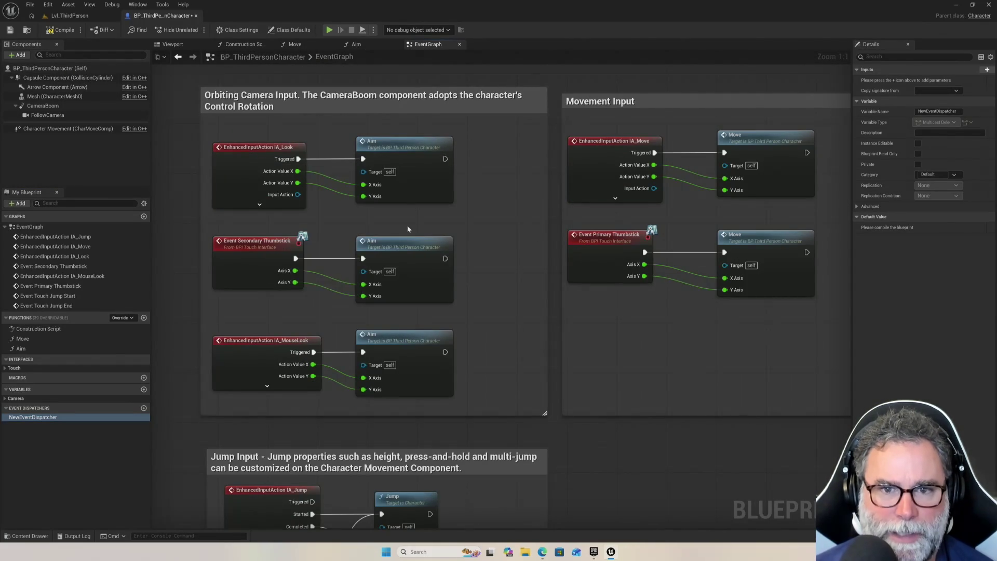
scroll(368, 408, down, 2)
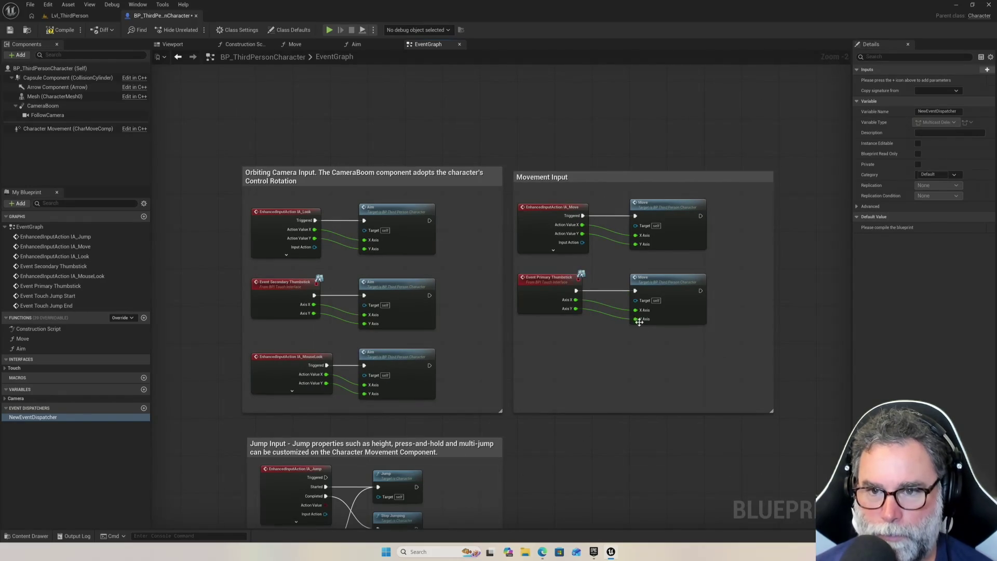
scroll(594, 263, up, 2)
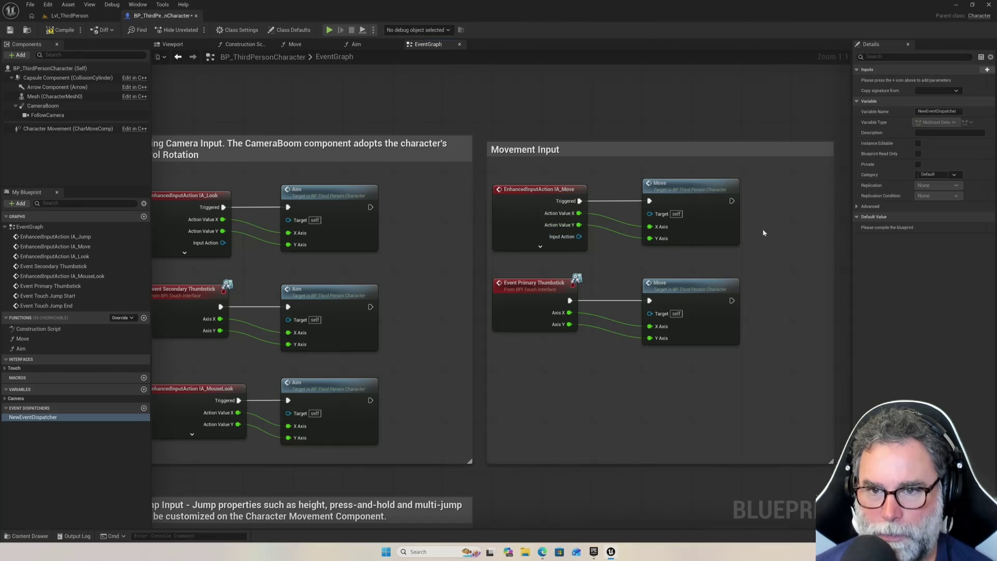
mouse_move(796, 242)
mouse_down()
mouse_move(661, 246)
mouse_move(625, 235)
mouse_up()
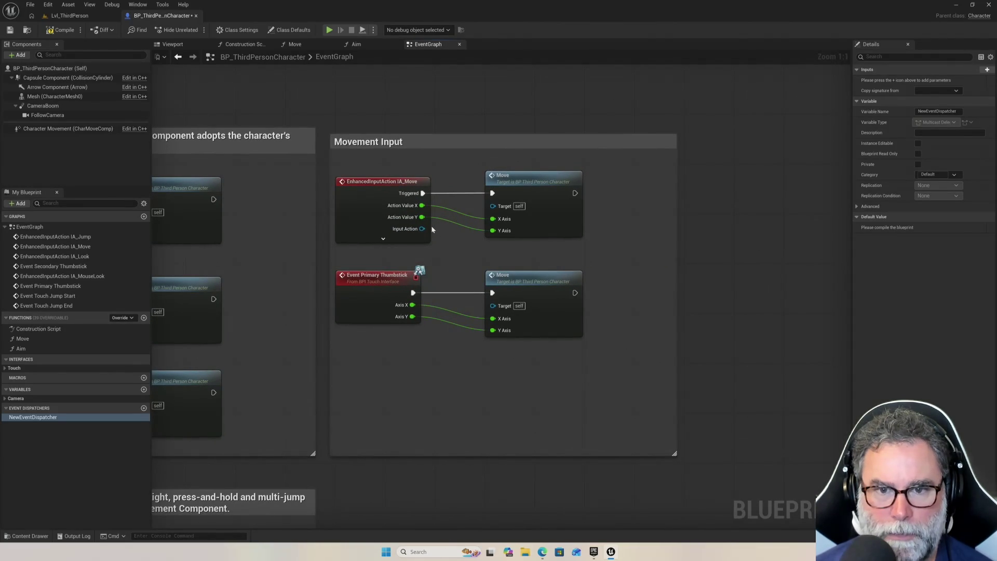
scroll(338, 384, down, 6)
scroll(339, 384, up, 4)
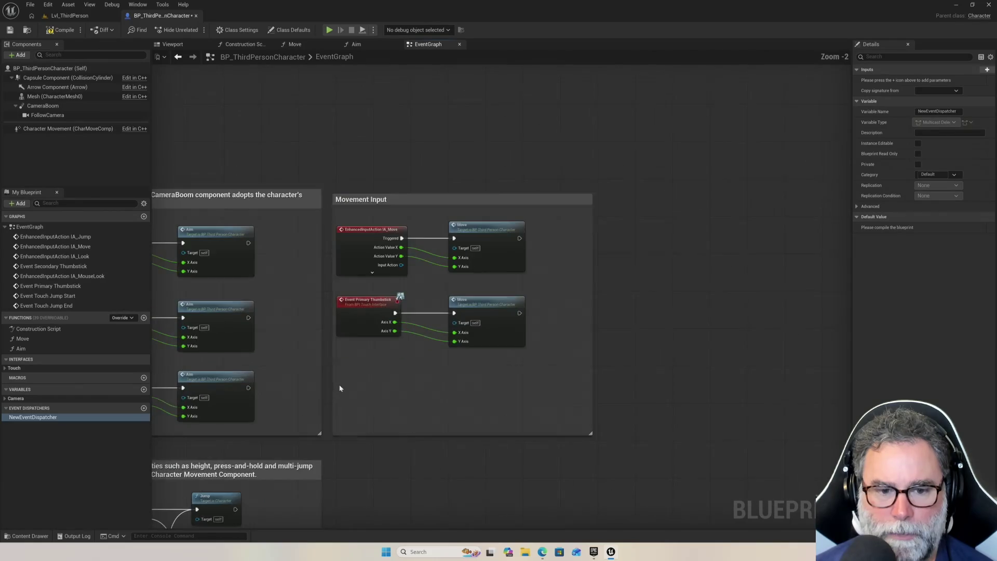
scroll(339, 384, down, 2)
scroll(310, 400, up, 5)
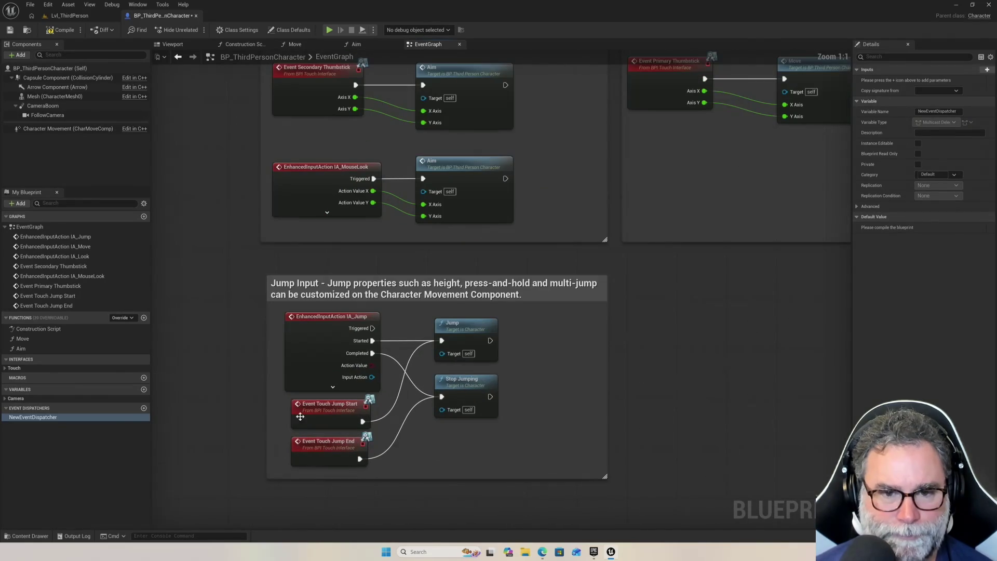
scroll(436, 326, down, 3)
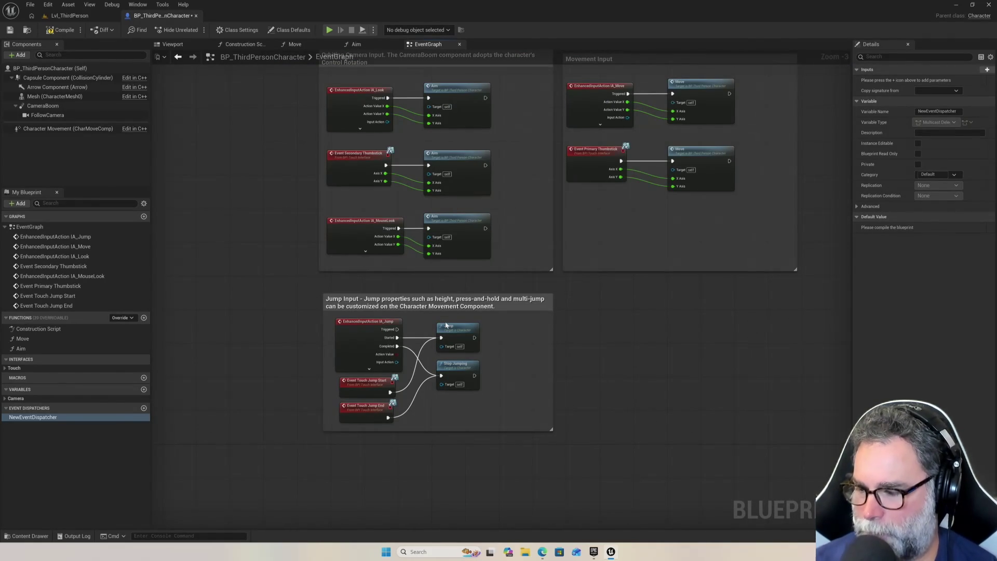
scroll(634, 196, up, 2)
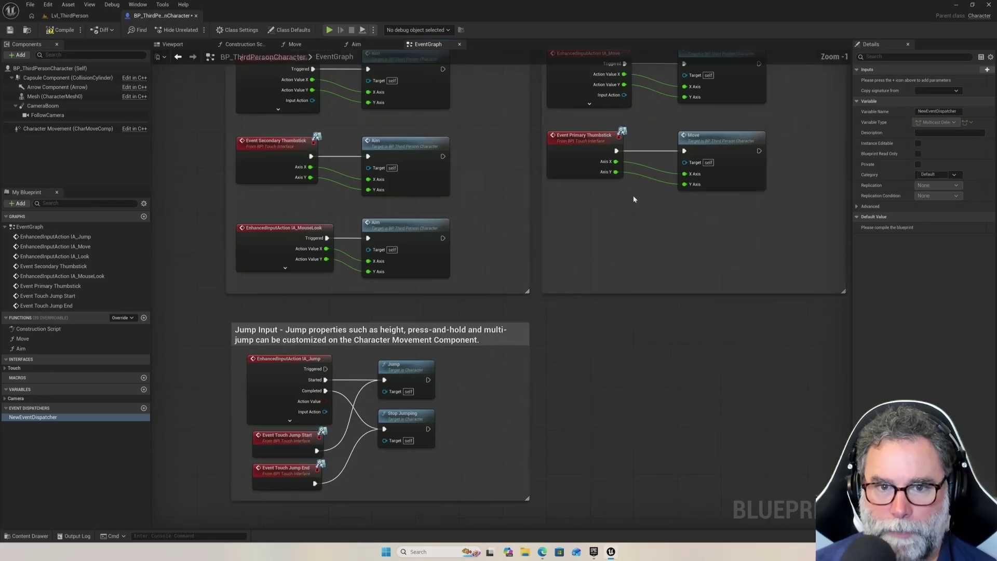
scroll(612, 211, down, 2)
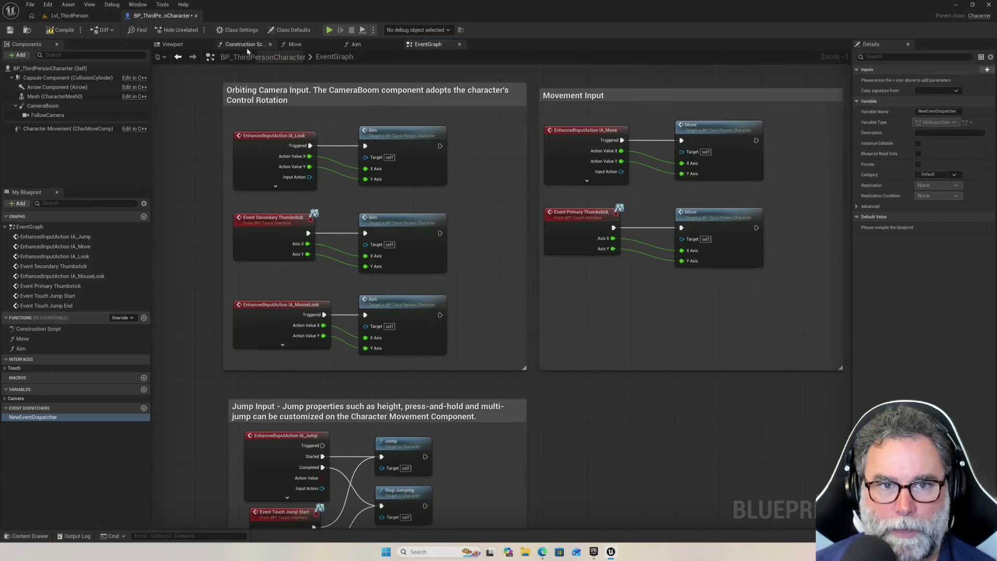
click(295, 45)
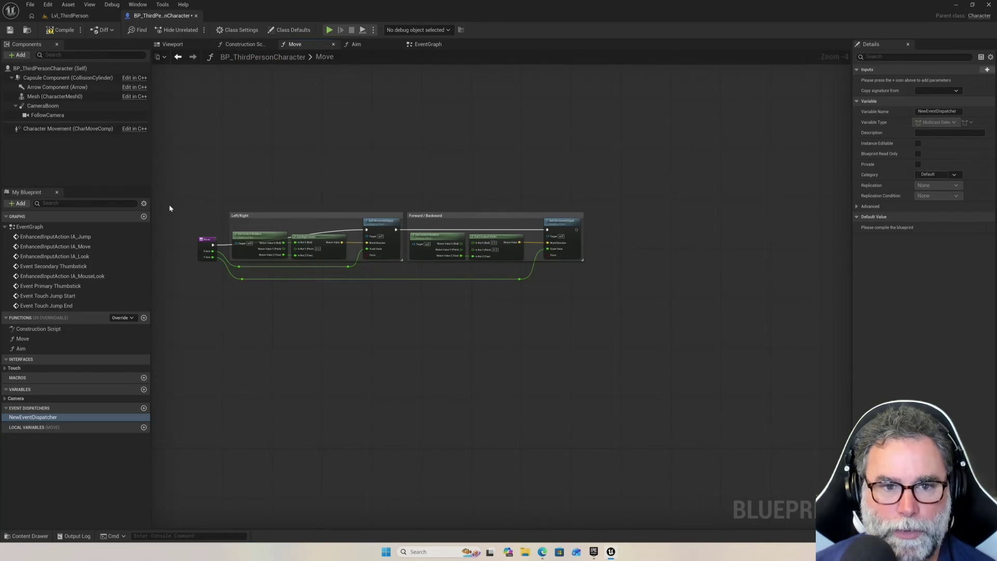
scroll(182, 220, up, 4)
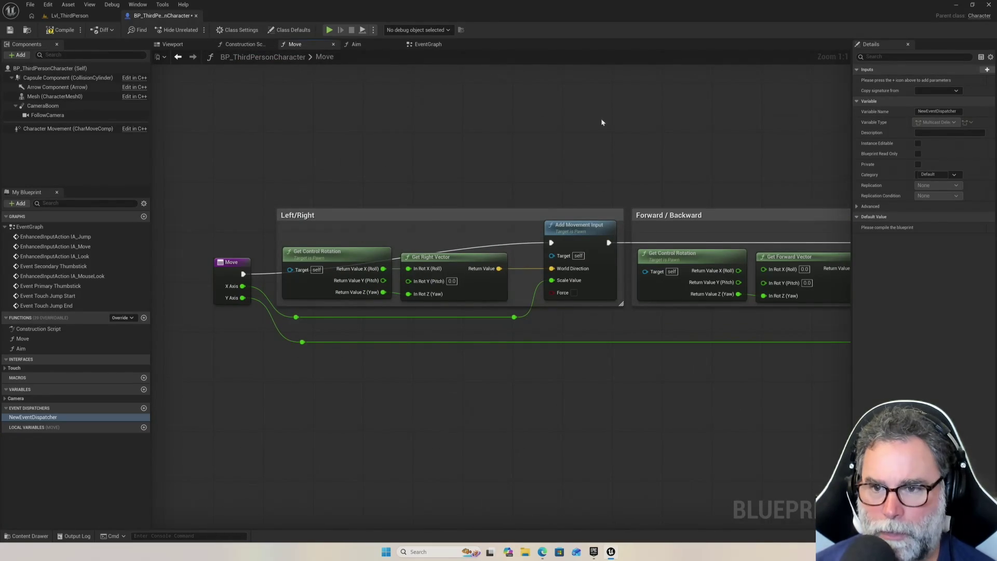
click(244, 44)
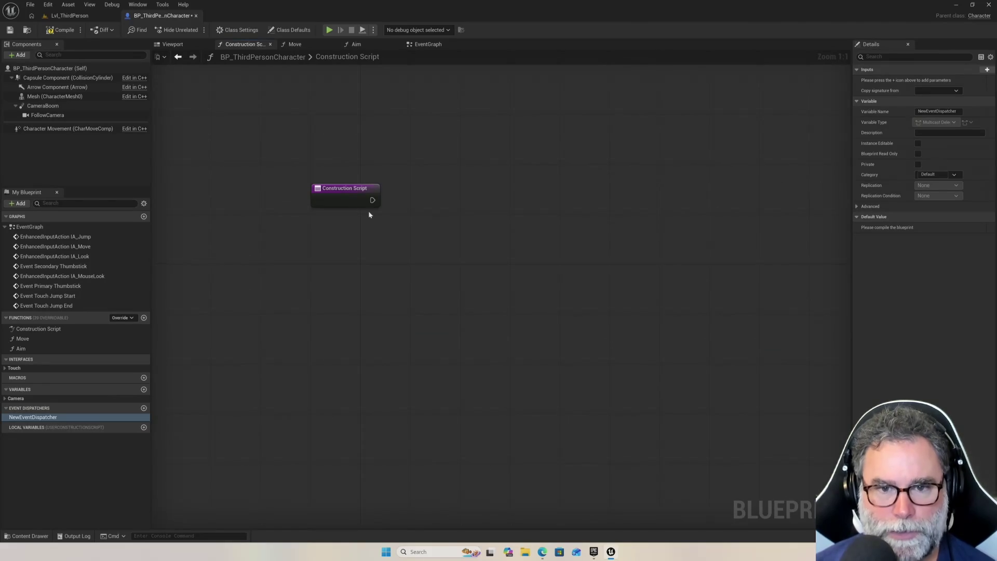
click(175, 44)
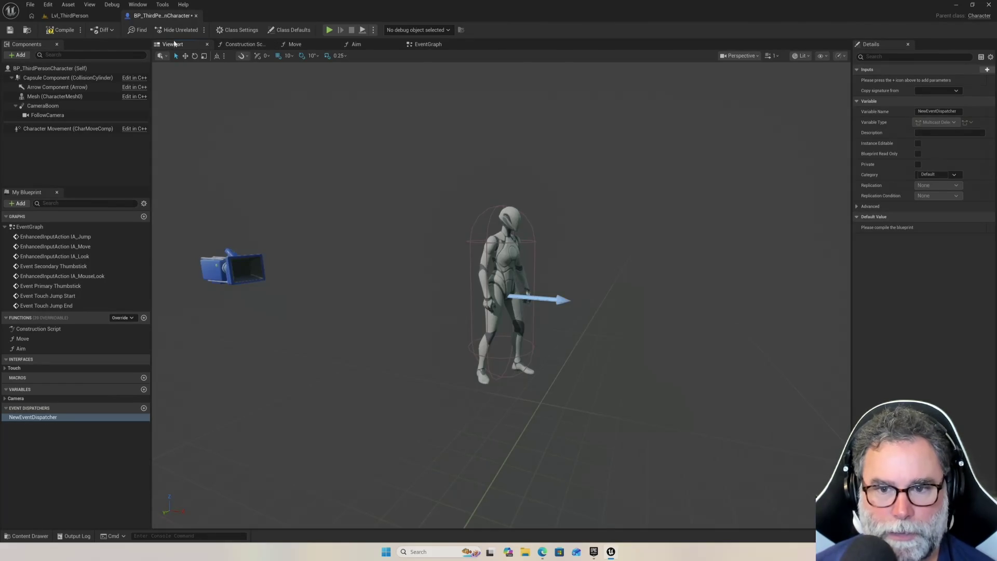
click(292, 45)
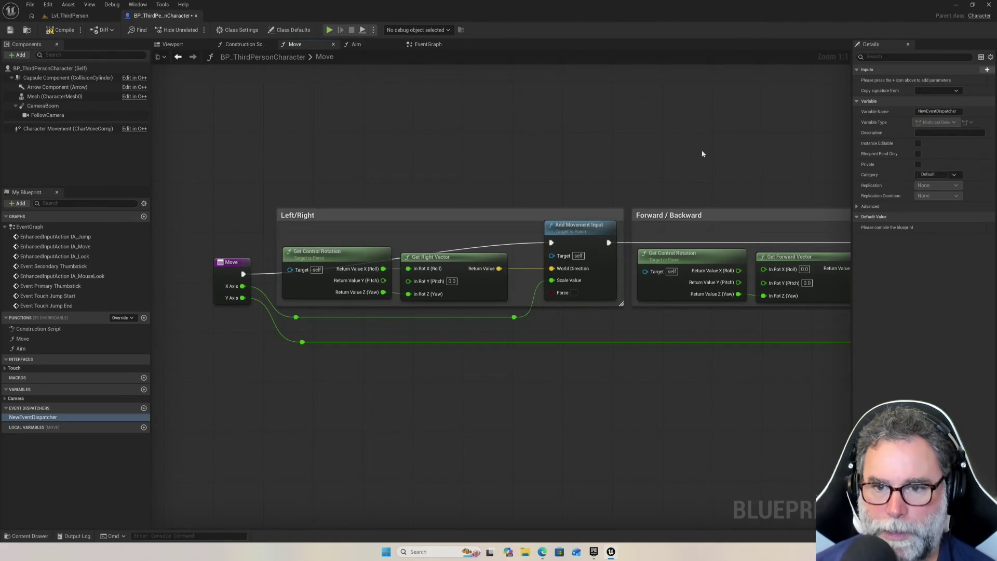
click(357, 45)
click(422, 45)
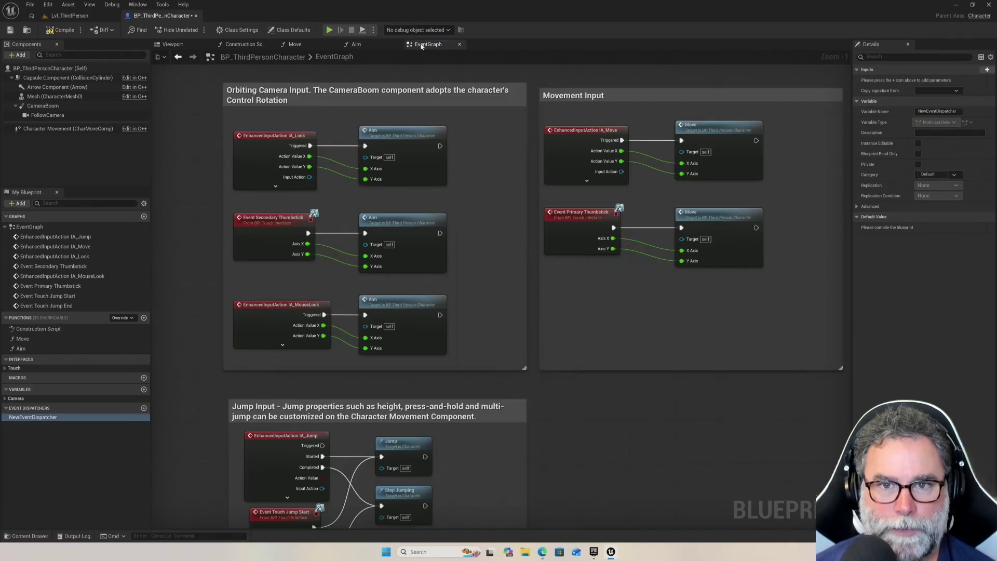
Search actions for 'collision', then 'tick', and place an Event Tick node beside the Jump group.
mouse_move(689, 419)
mouse_down()
mouse_move(656, 395)
mouse_move(592, 375)
mouse_up()
right_click(479, 383)
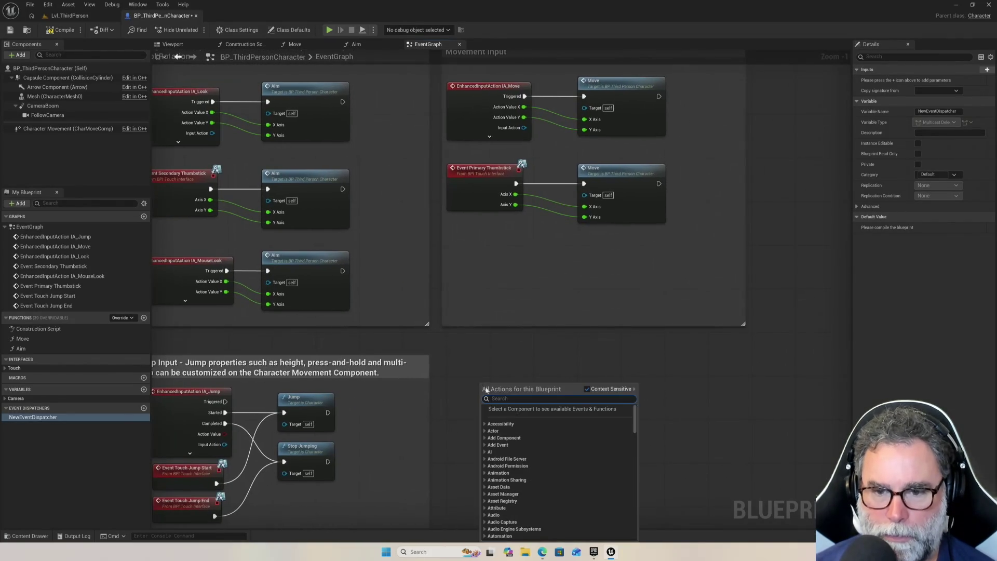
text(collision)
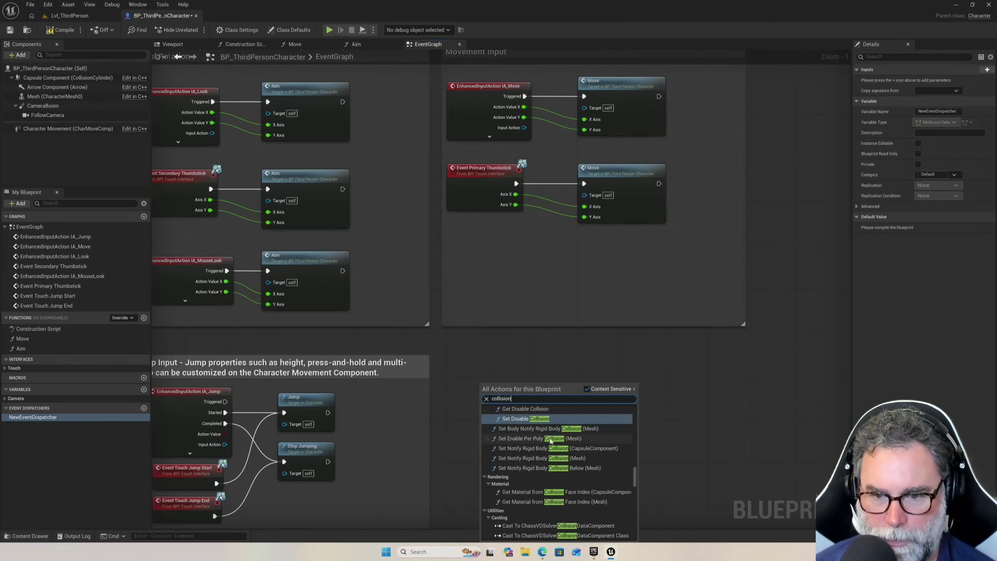
scroll(551, 452, down, 2)
scroll(551, 452, down, 5)
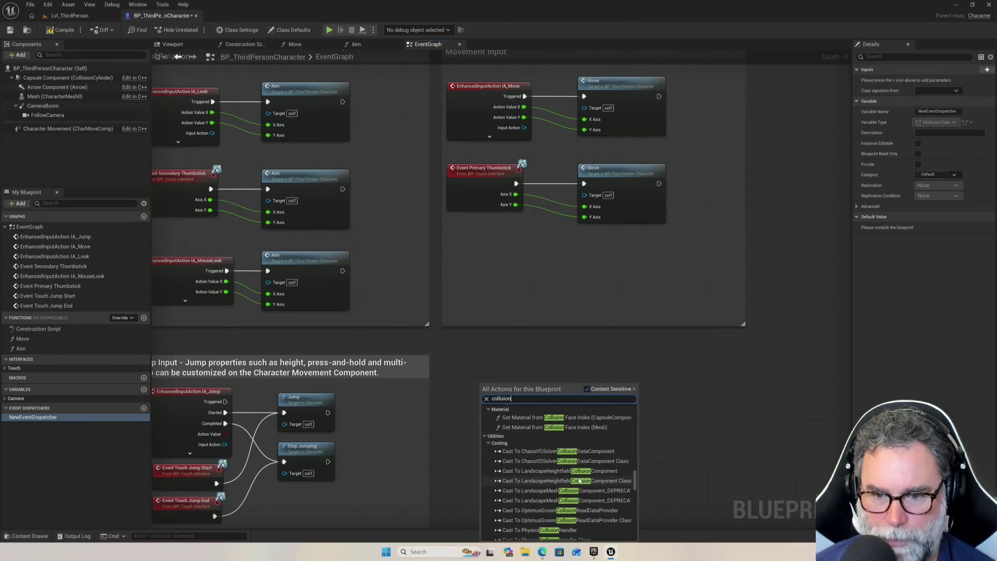
key(BackSpace)
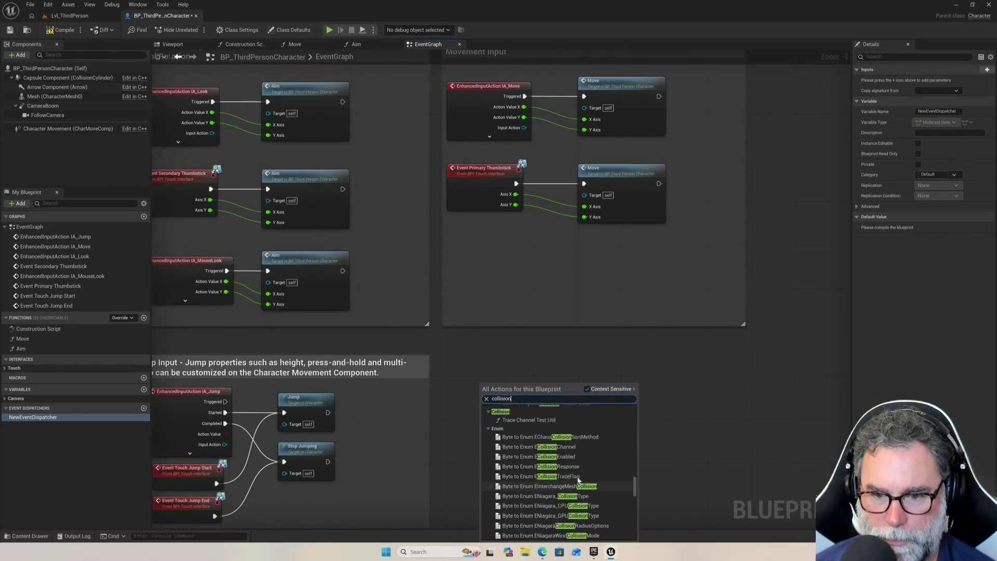
key(BackSpace)
key(BackSpace)
key(BackSpace)
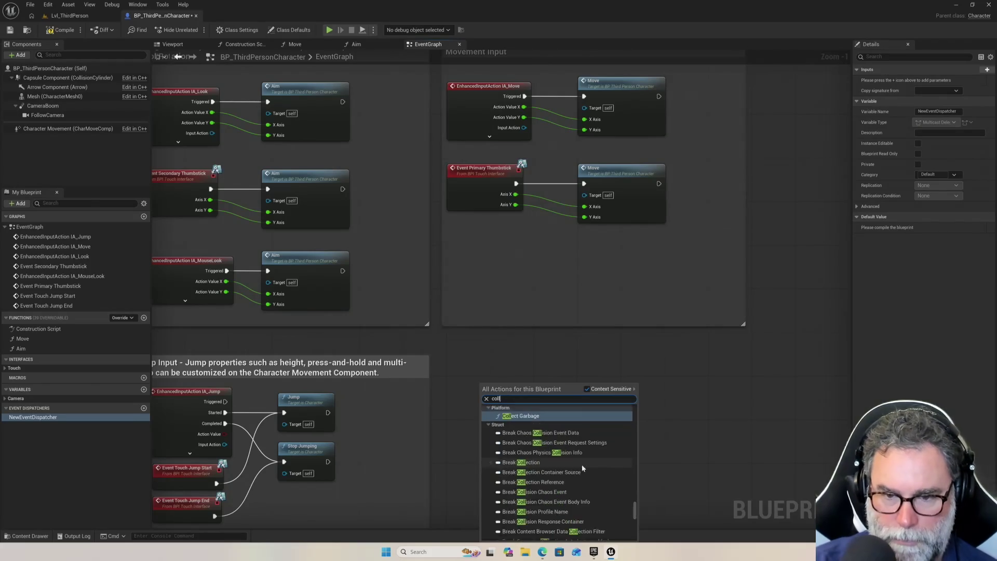
text(tick)
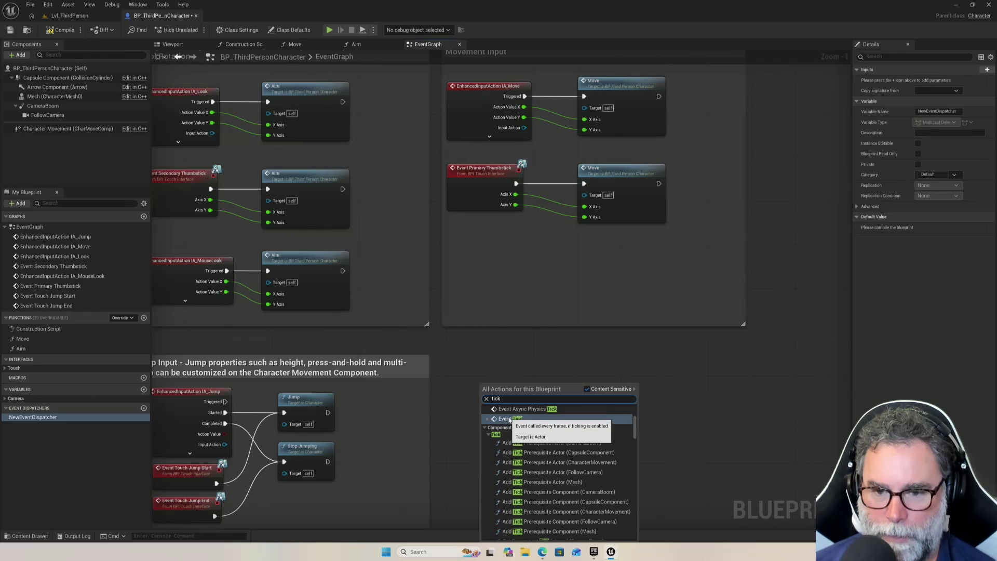
scroll(582, 473, up, 2)
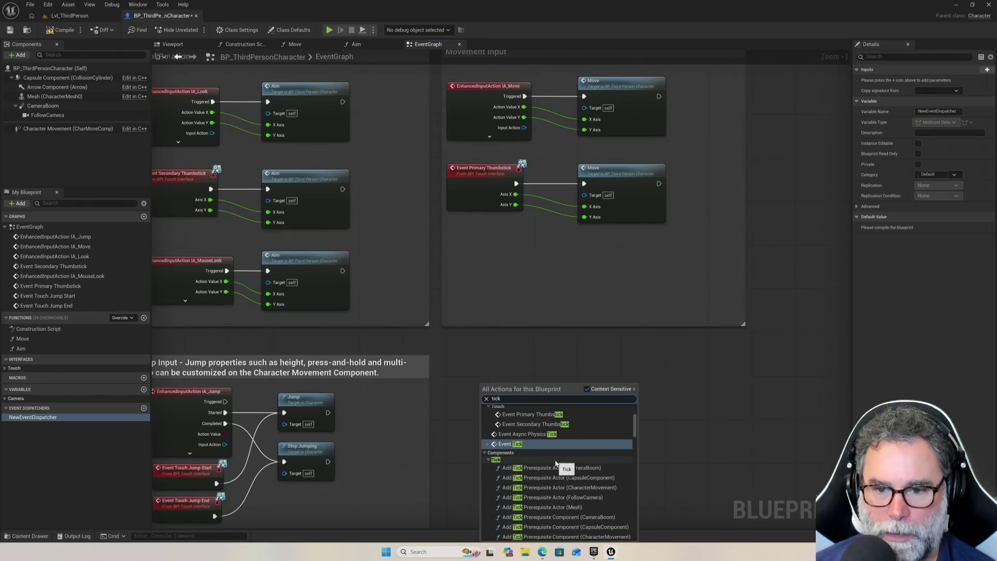
click(507, 444)
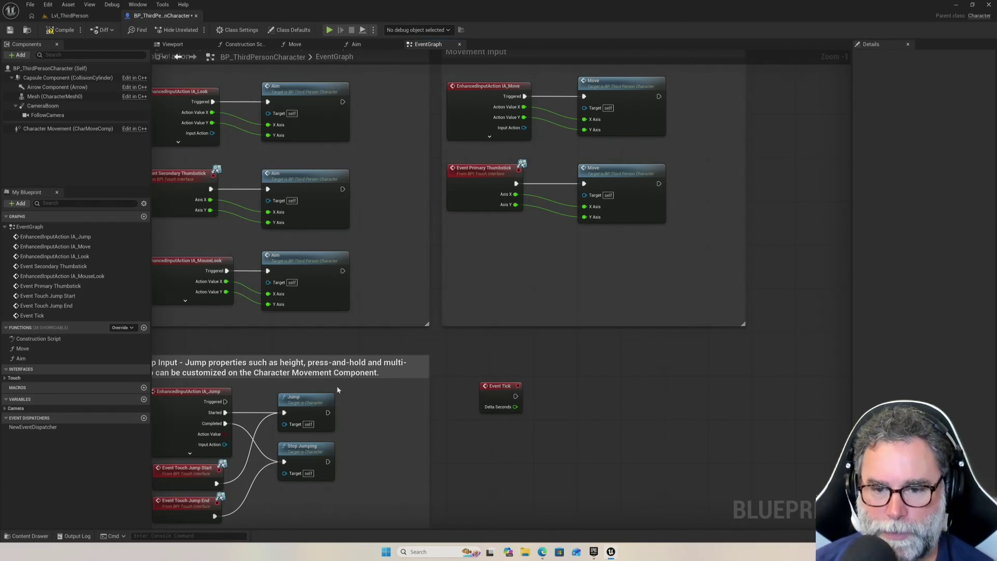
scroll(642, 480, up, 1)
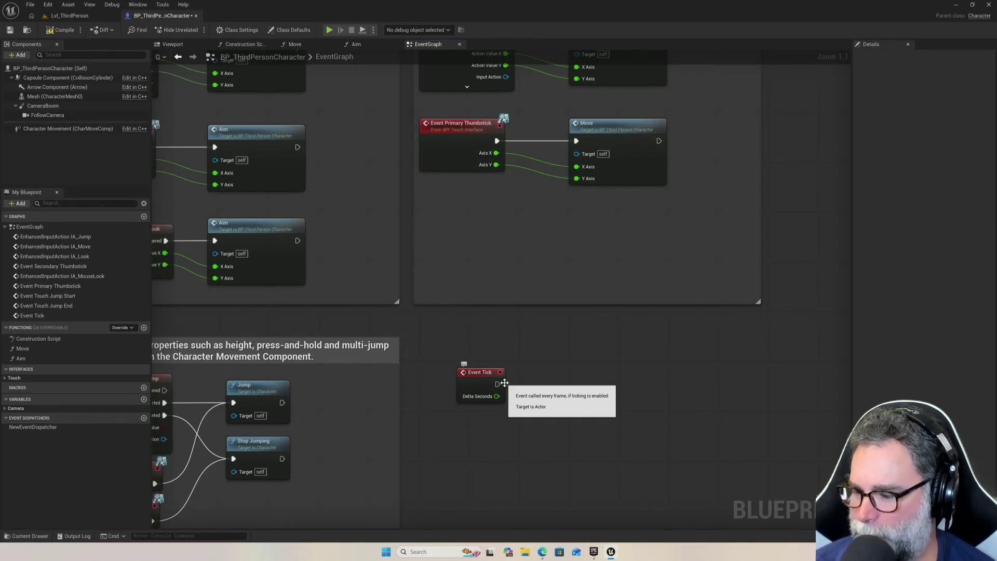
drag(497, 384, 578, 385)
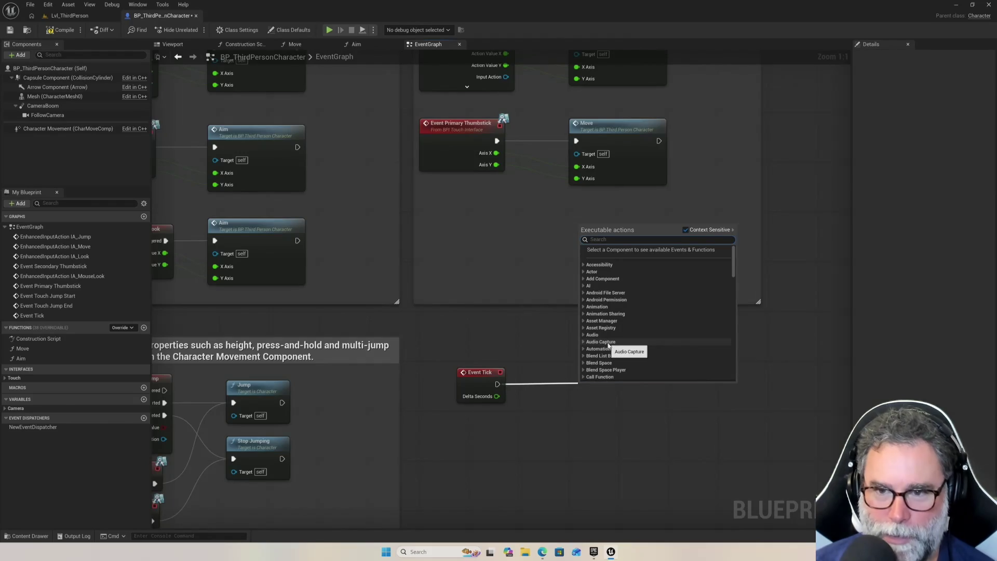
text(collision)
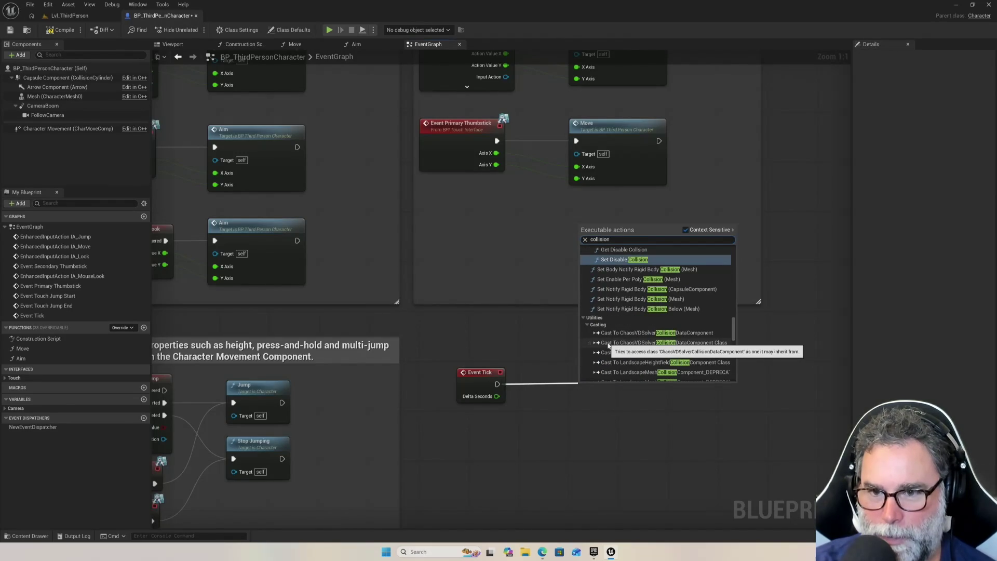
key(Escape)
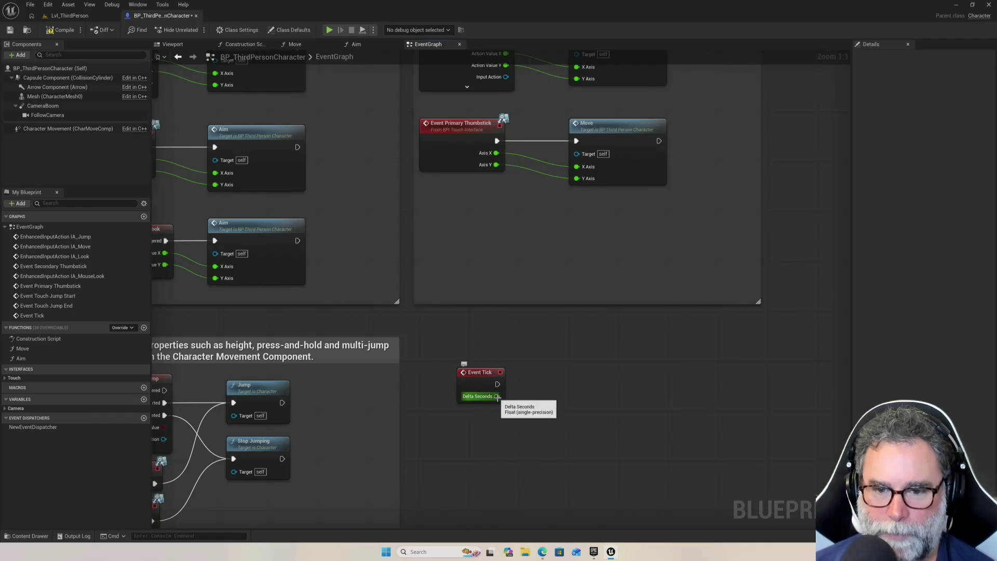
mouse_move(639, 375)
mouse_down()
mouse_move(599, 367)
mouse_move(554, 387)
mouse_up()
click(36, 316)
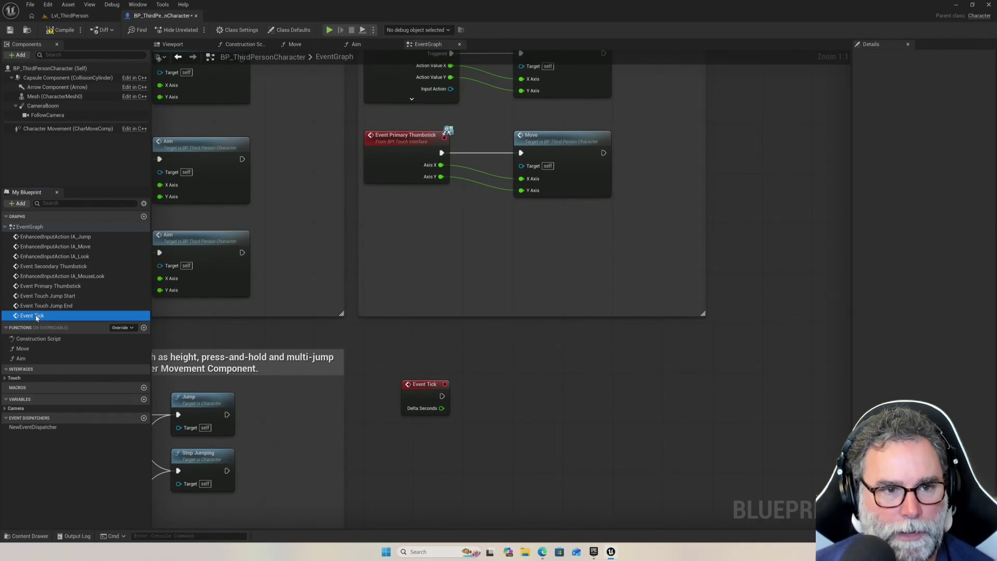
right_click(39, 318)
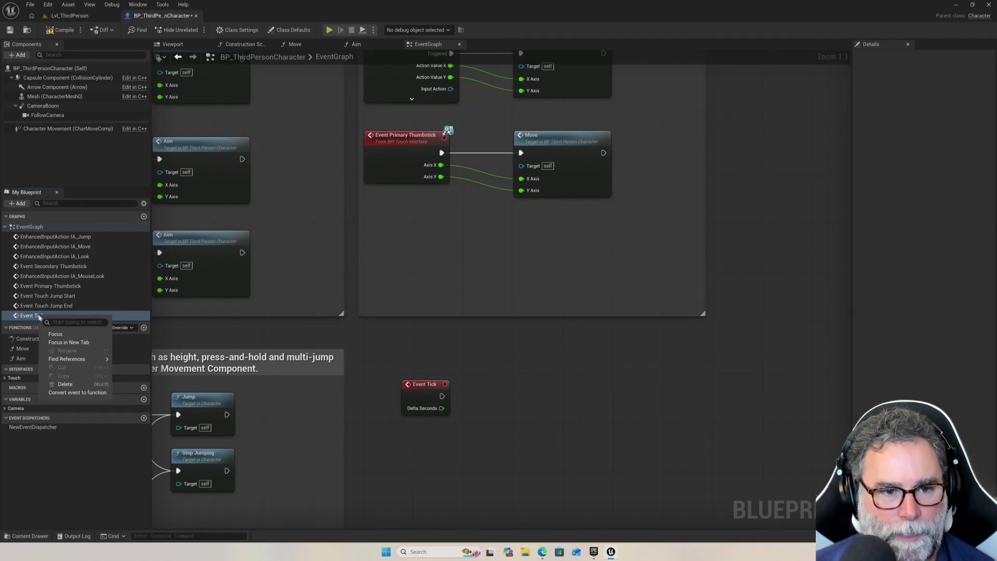
mouse_move(73, 359)
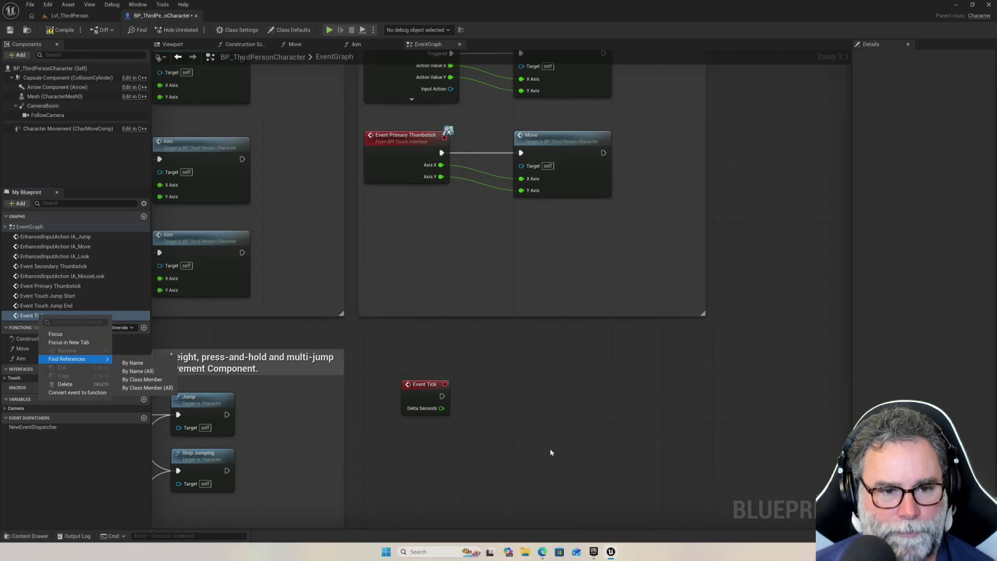
click(551, 452)
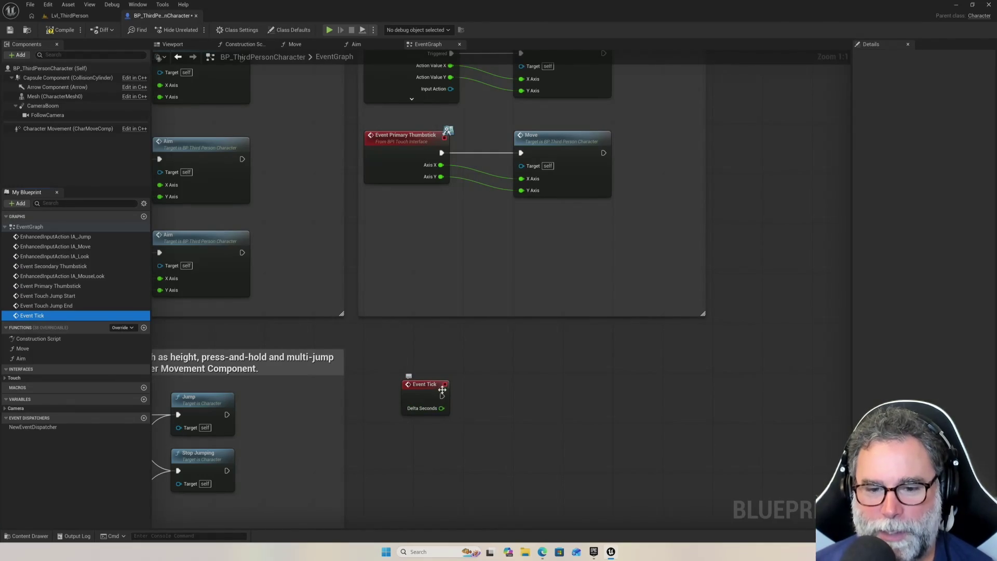
drag(442, 396, 500, 396)
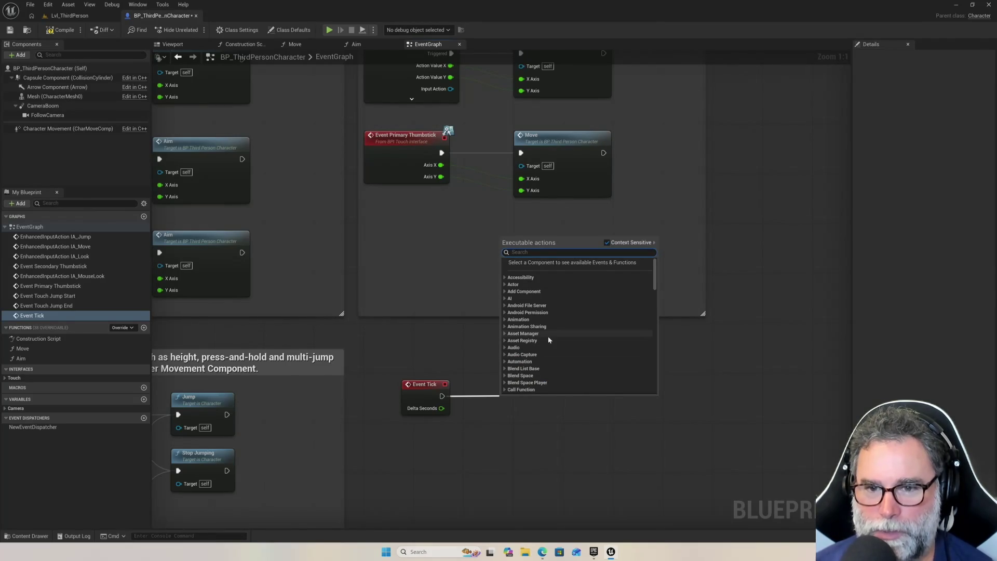
Search Event Tick's actions for 'check', then 'actor' down to Collision, before switching to Lvl_ThirdPerson.
text(check)
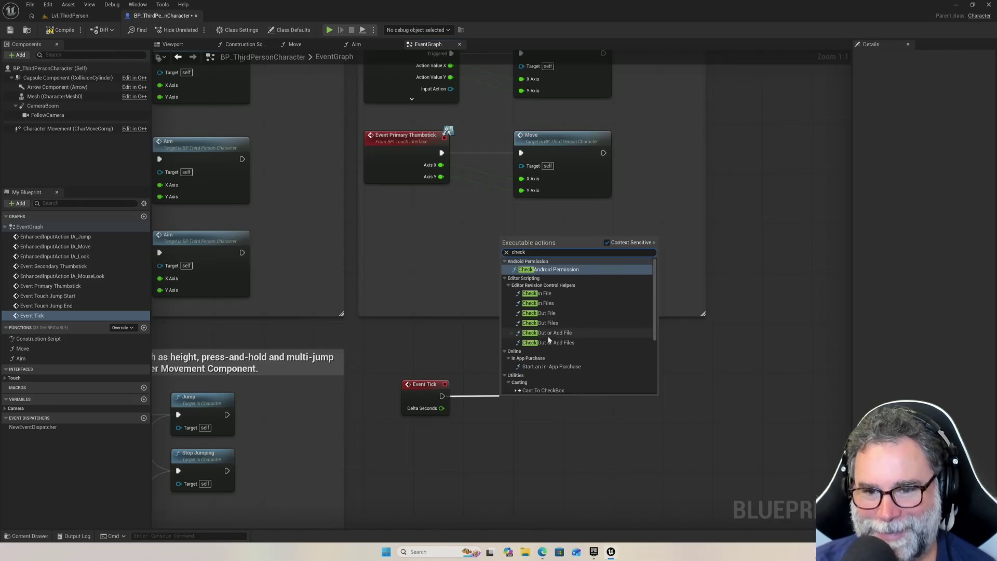
key(BackSpace)
key(BackSpace)
key(BackSpace)
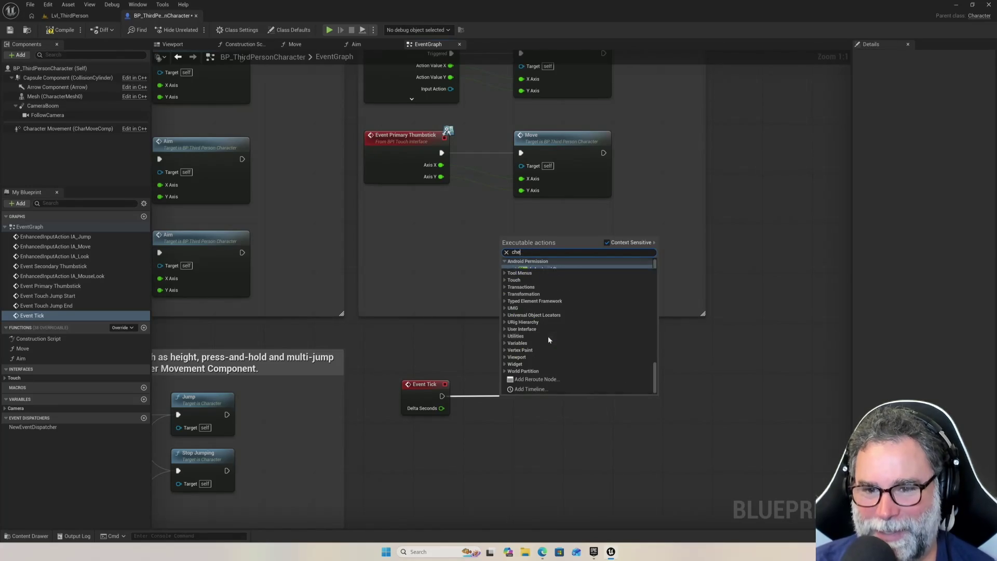
text(actor)
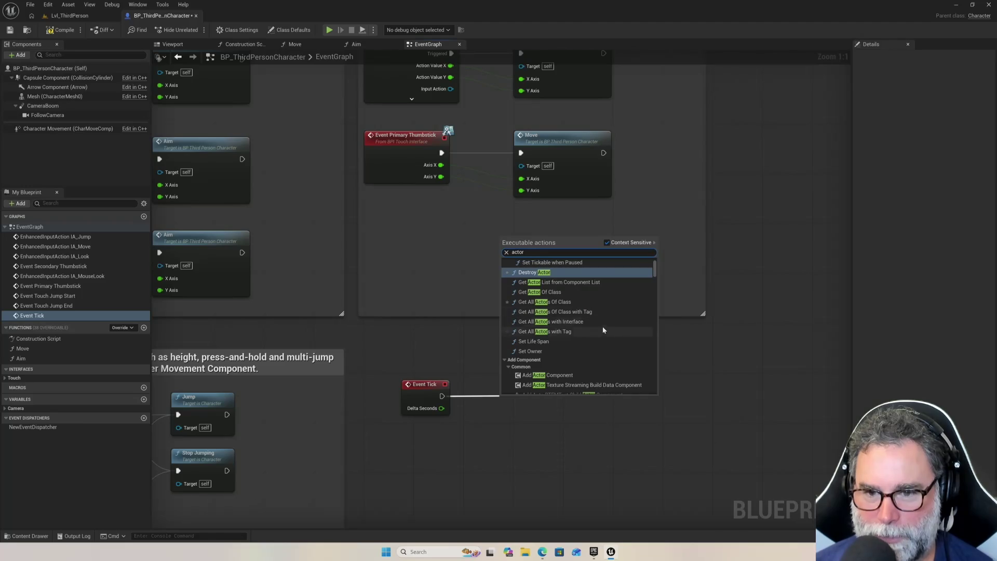
scroll(600, 332, down, 5)
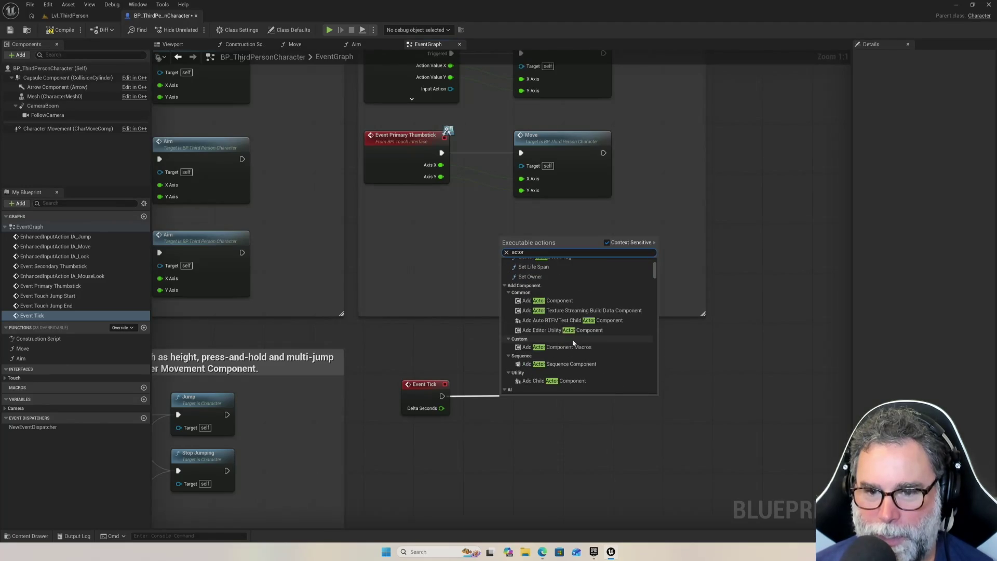
scroll(574, 345, down, 3)
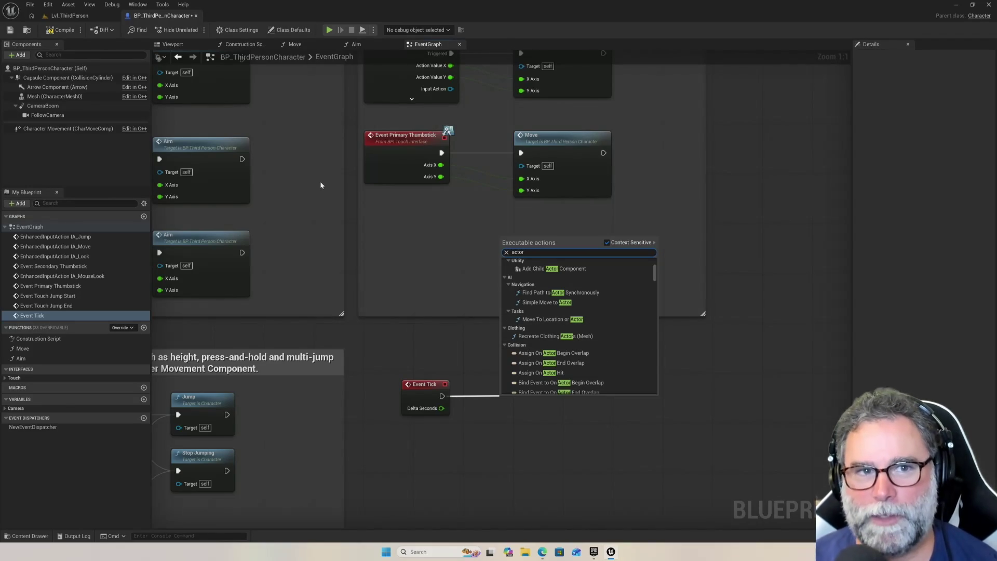
click(67, 16)
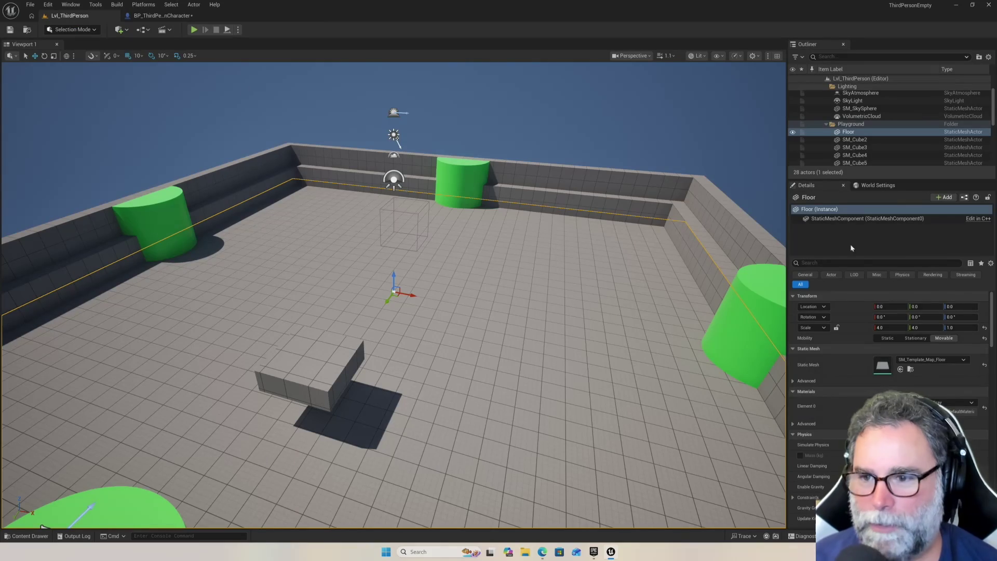
Frame the Floor actor and browse its Details past Collision to Actor settings, then return to the blueprint.
double_click(855, 134)
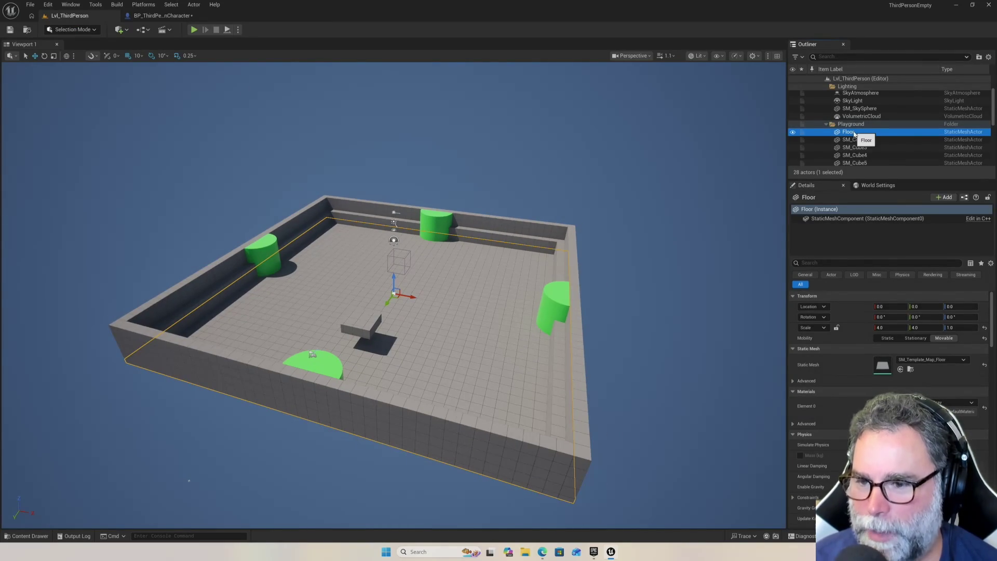
scroll(883, 363, down, 10)
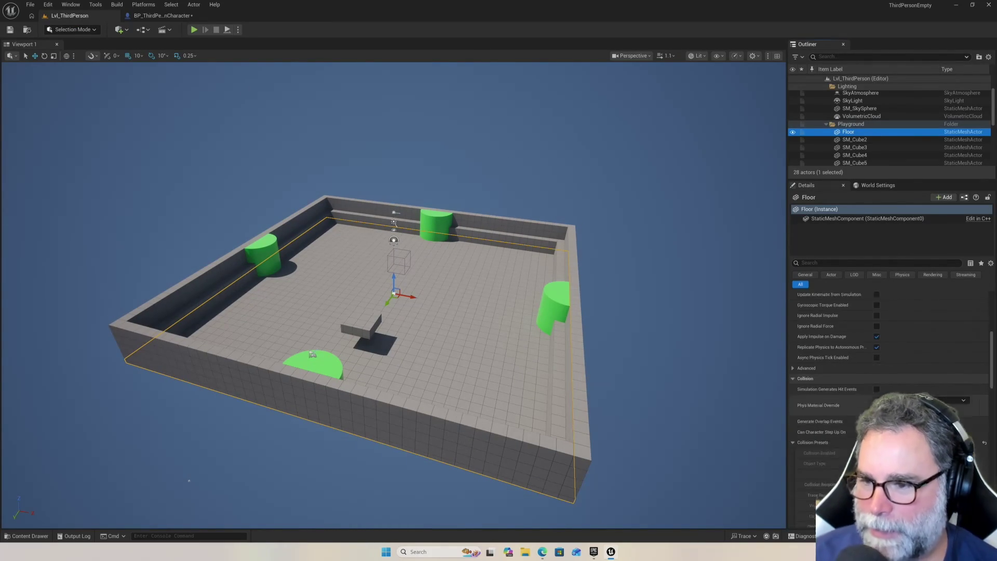
scroll(873, 403, down, 8)
scroll(874, 403, down, 6)
scroll(873, 403, down, 6)
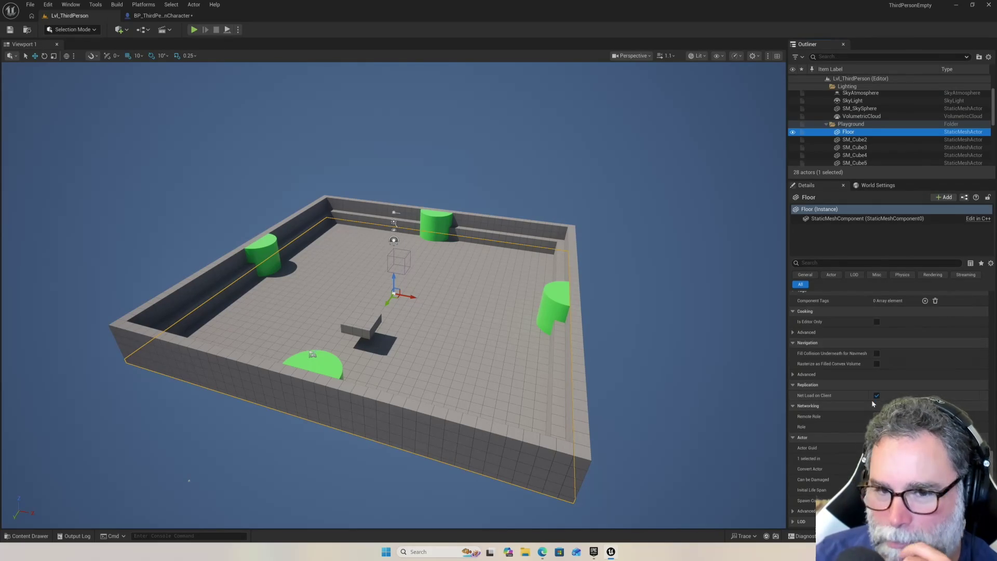
scroll(874, 403, down, 3)
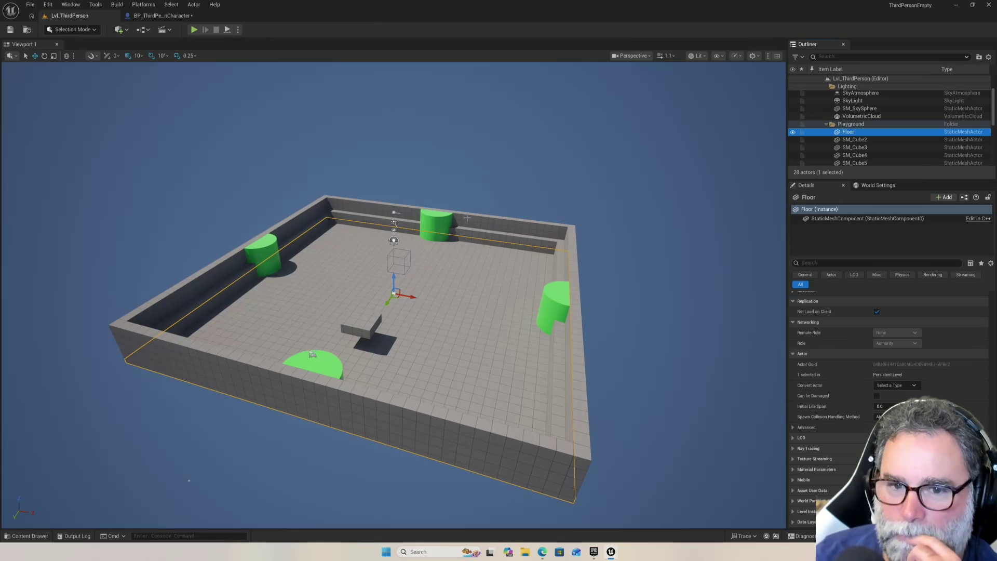
click(162, 16)
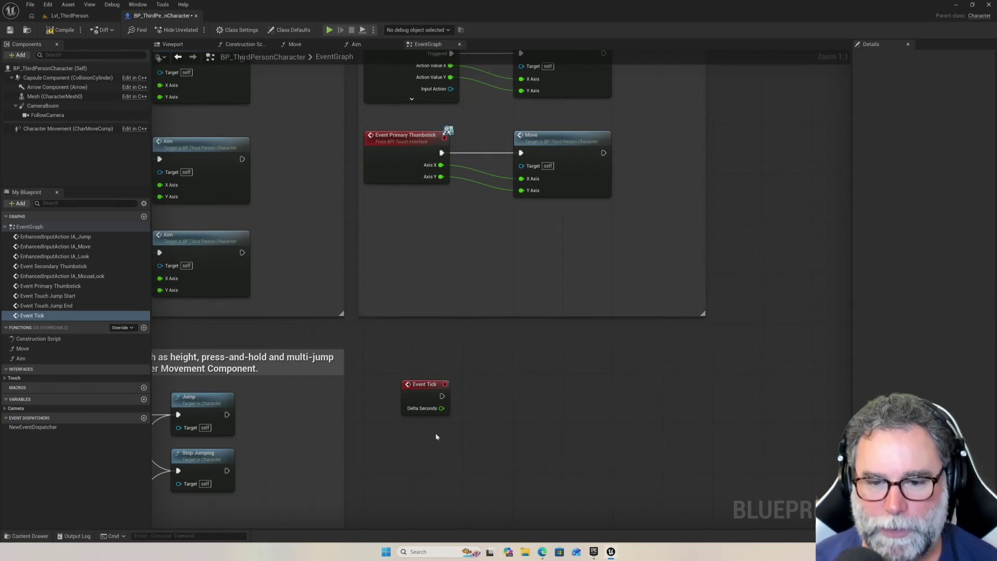
Drag a wire from Event Tick's exec pin and expand the Collision category in the action menu.
drag(442, 395, 514, 399)
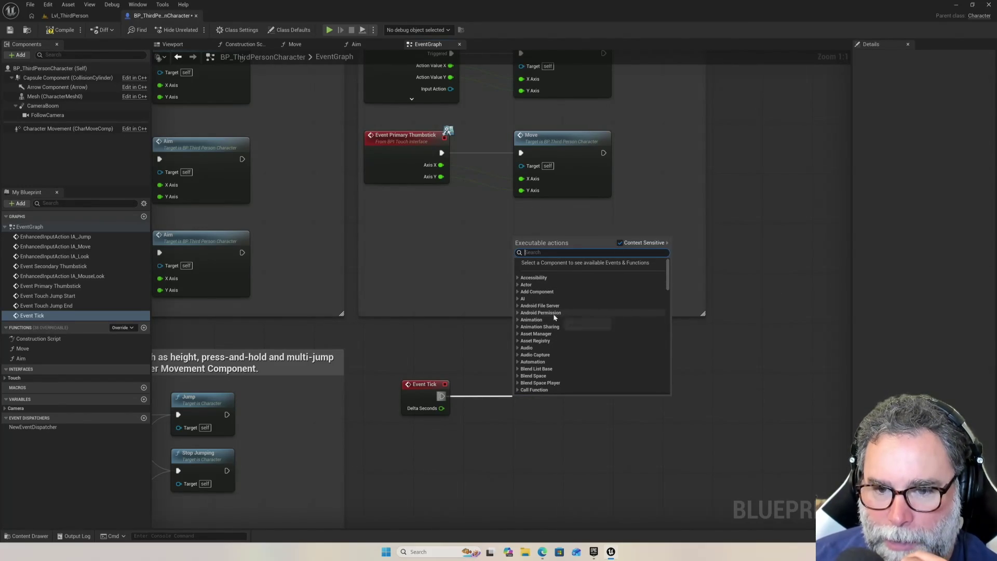
scroll(559, 323, down, 3)
scroll(559, 326, down, 3)
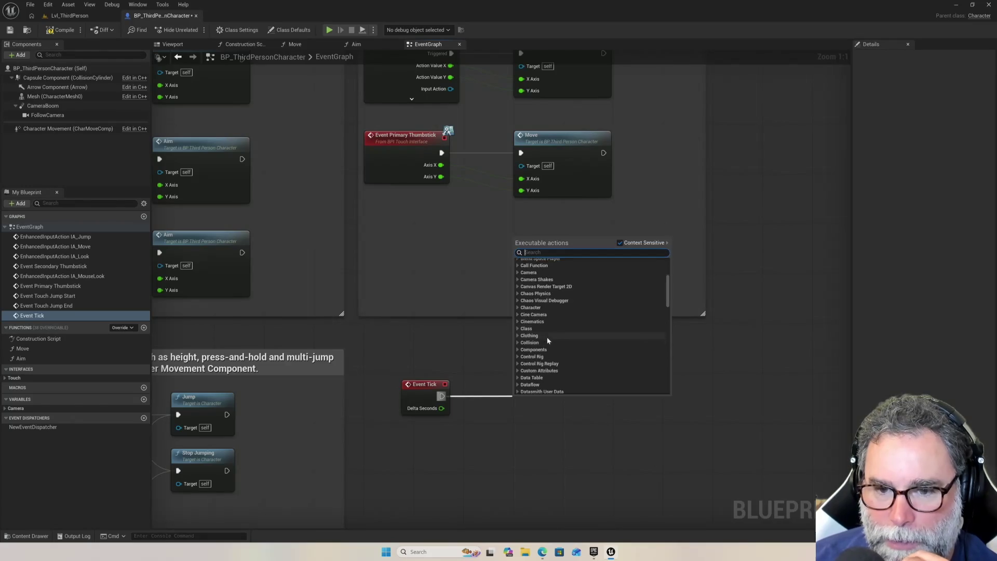
click(517, 317)
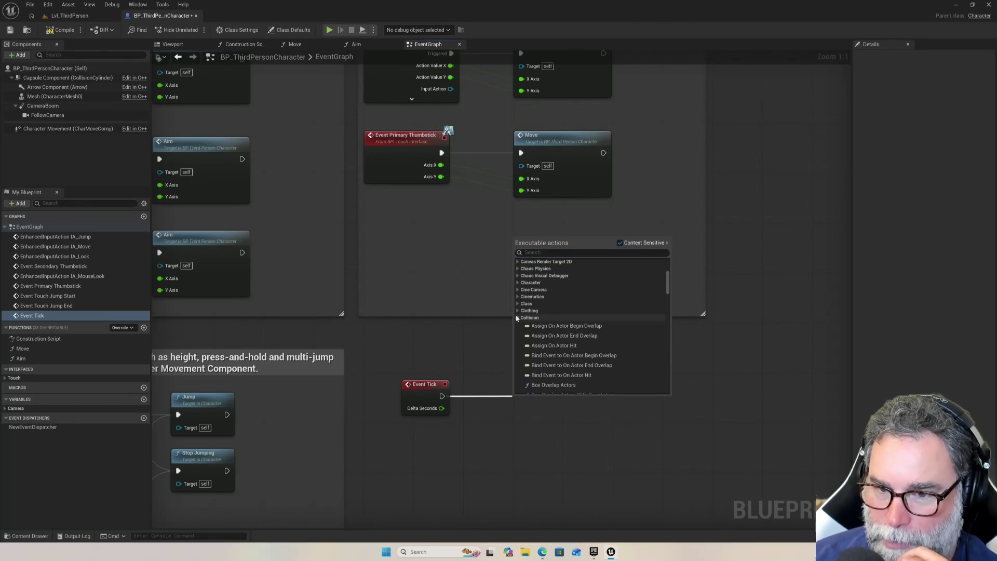
Scroll through the expanded Collision actions to review the available entries.
scroll(588, 339, down, 1)
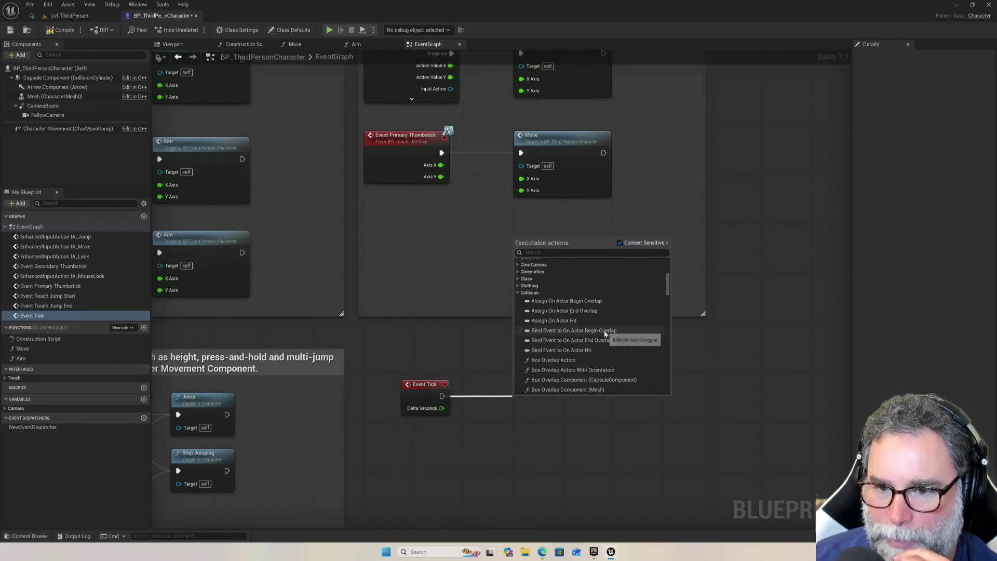
scroll(600, 356, down, 3)
scroll(600, 357, down, 3)
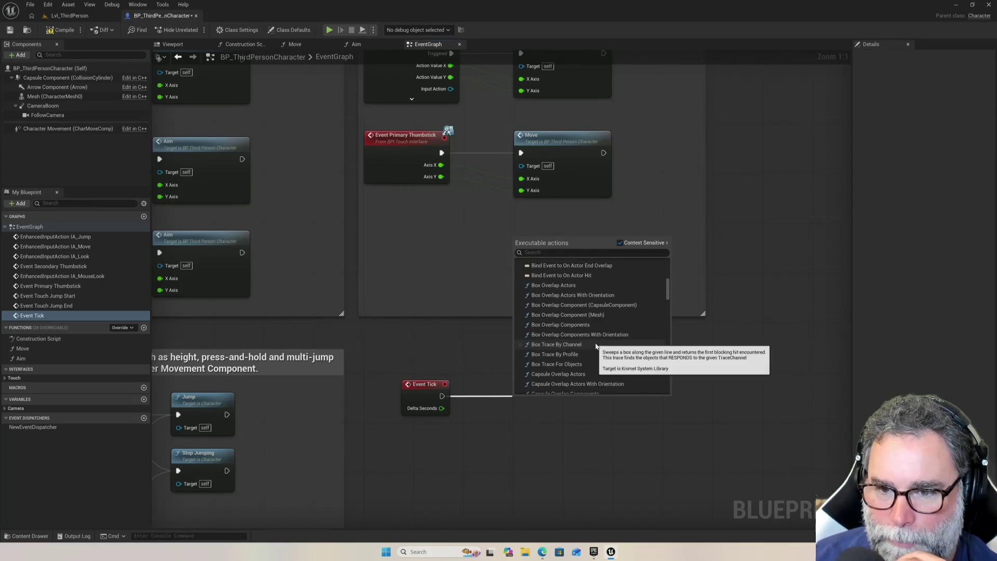
scroll(596, 343, down, 3)
scroll(595, 341, down, 5)
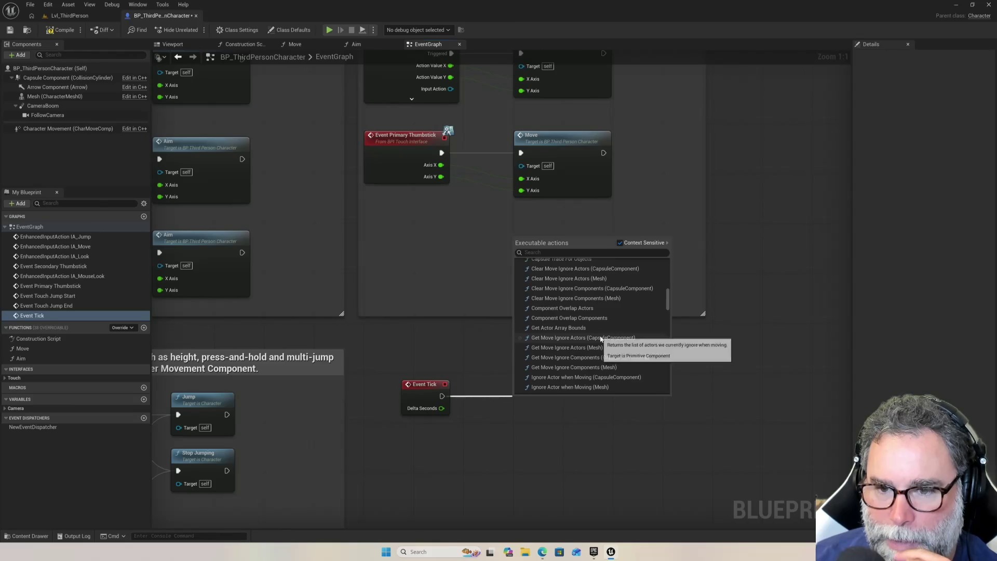
scroll(601, 333, down, 3)
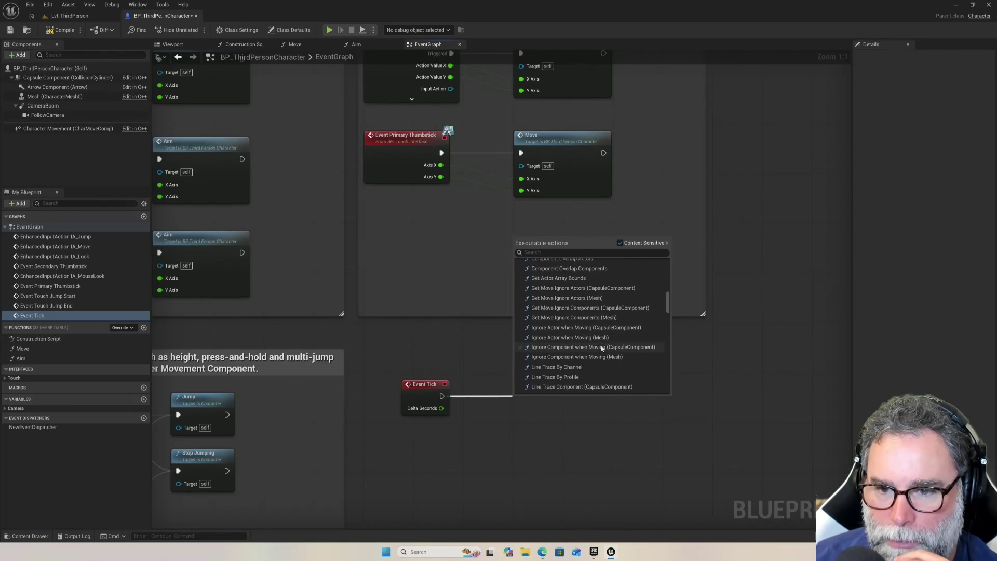
scroll(602, 335, down, 8)
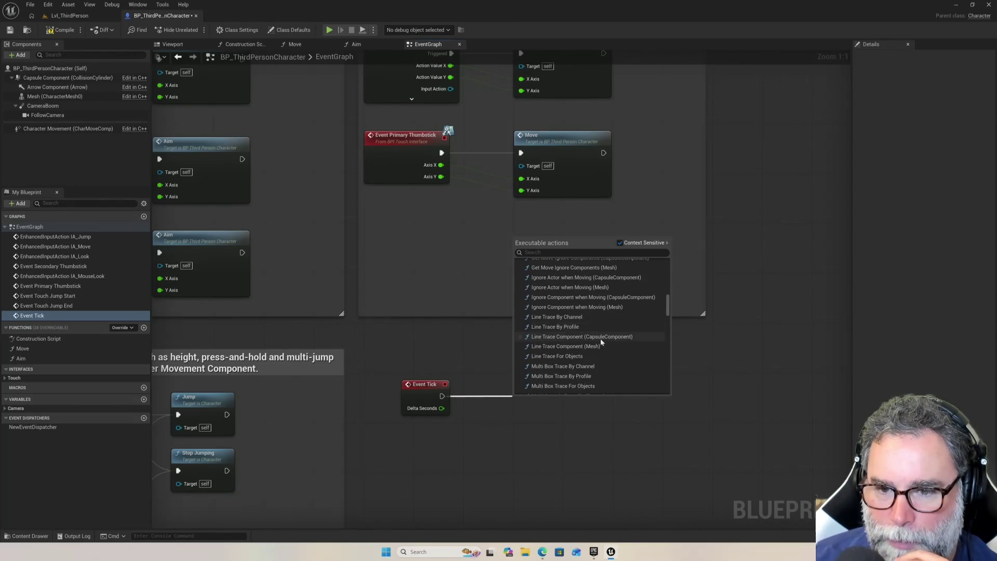
scroll(602, 342, down, 6)
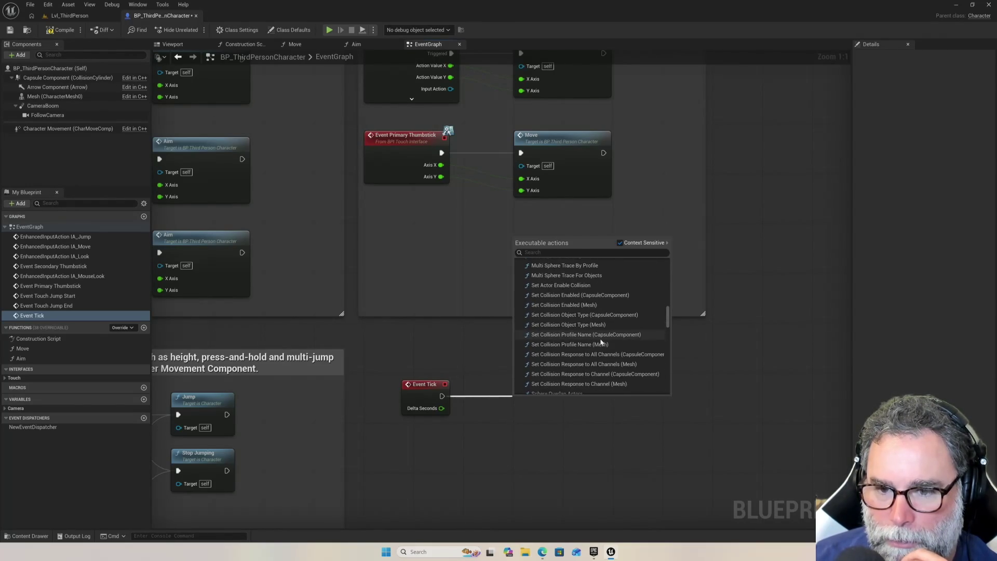
scroll(587, 329, up, 1)
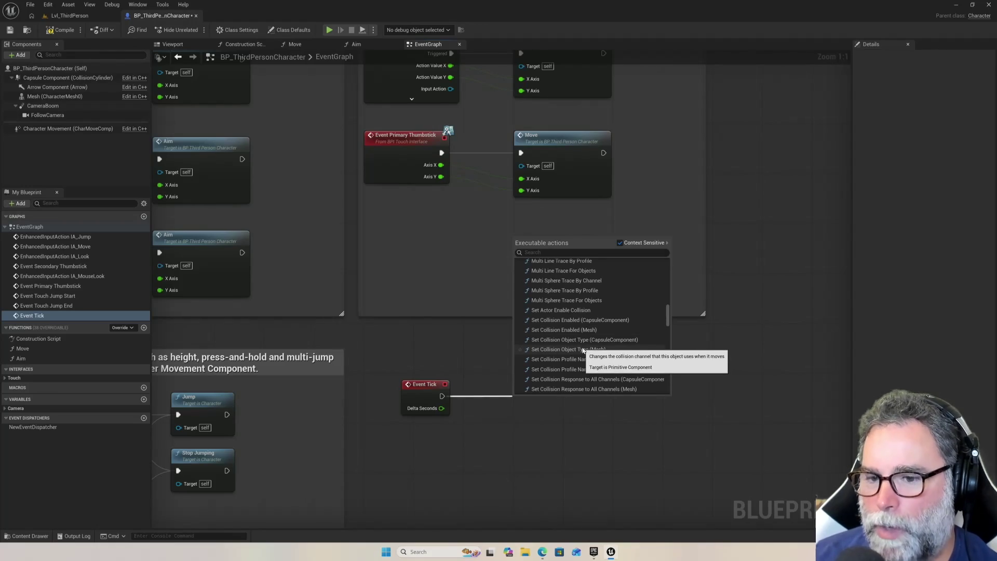
scroll(597, 330, down, 3)
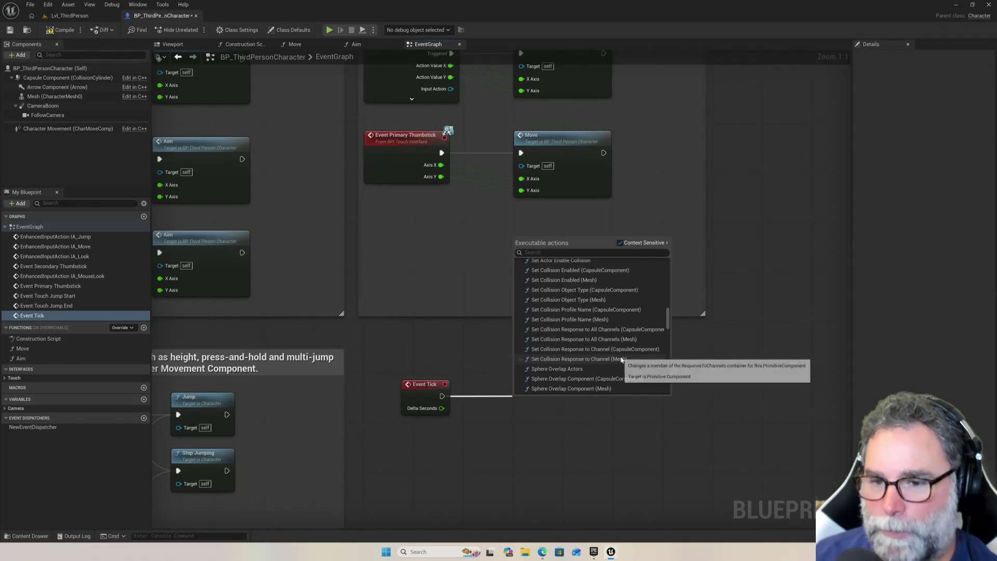
scroll(610, 361, up, 2)
scroll(608, 358, up, 10)
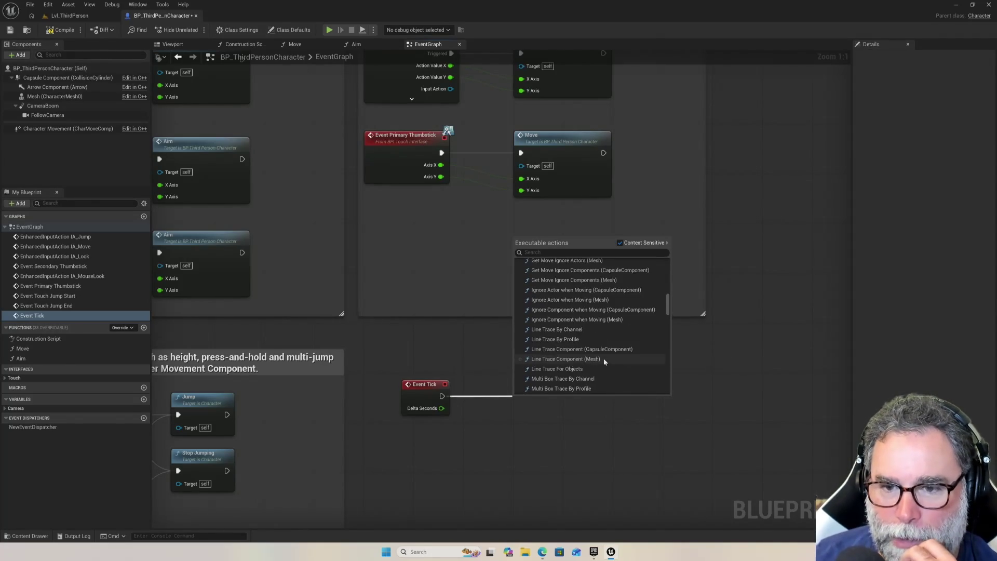
scroll(569, 314, up, 15)
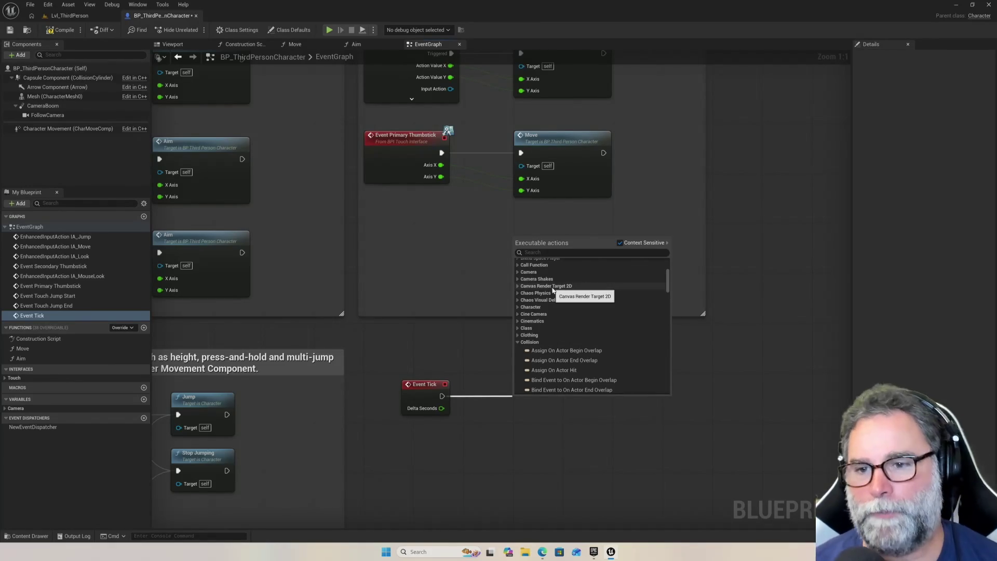
scroll(582, 303, up, 5)
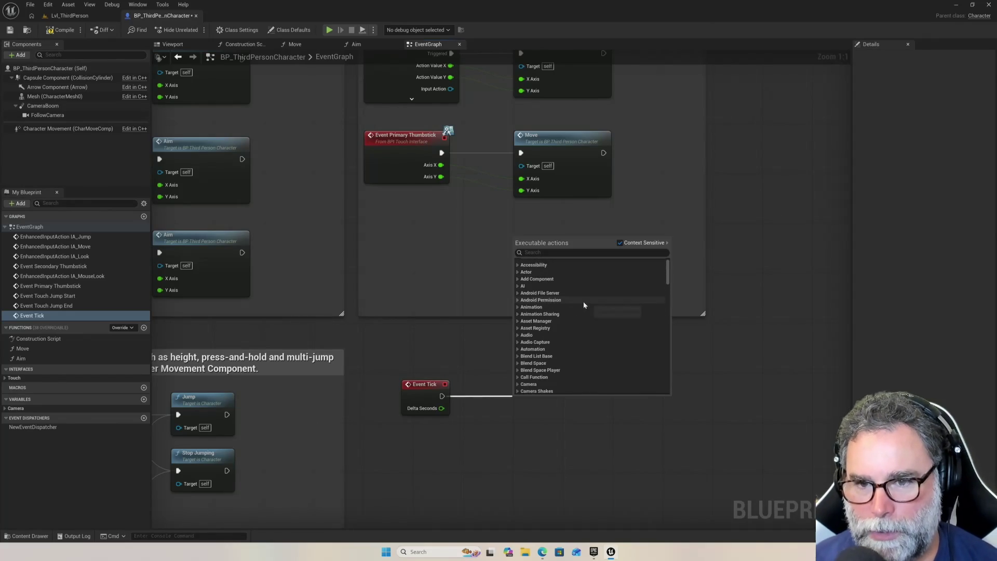
scroll(582, 301, down, 5)
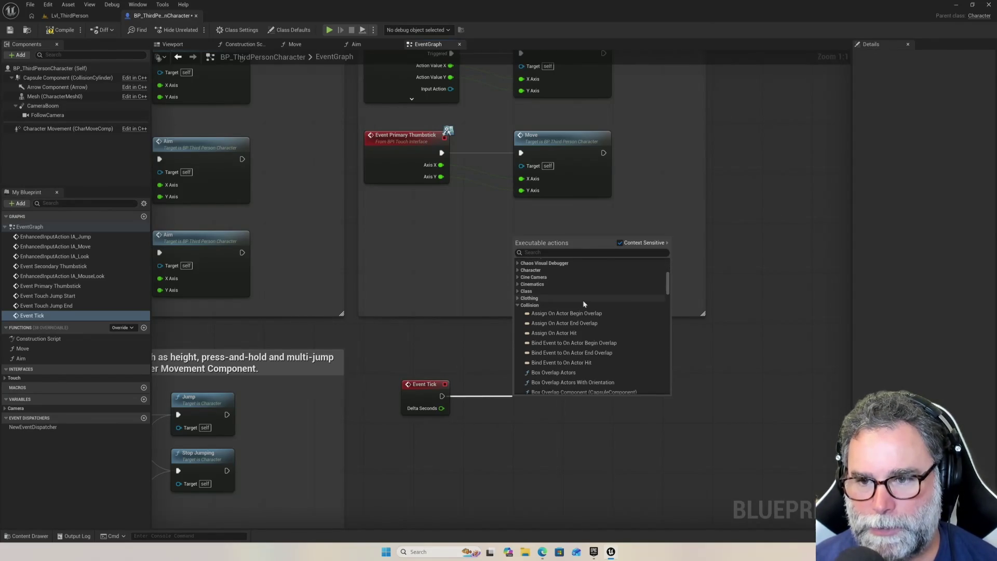
scroll(575, 300, down, 3)
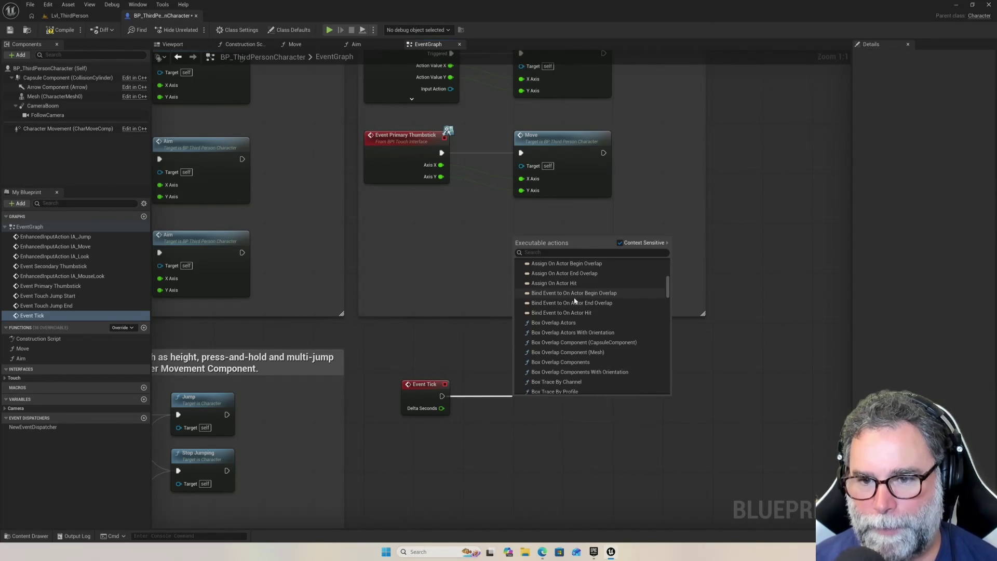
scroll(575, 299, up, 1)
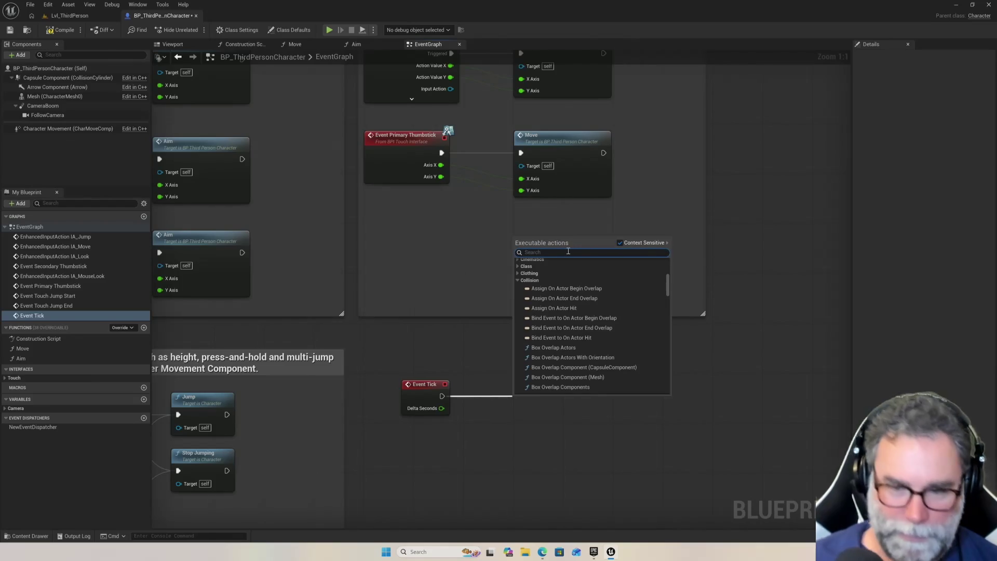
Replace the action search text with 'collision'.
text(did col)
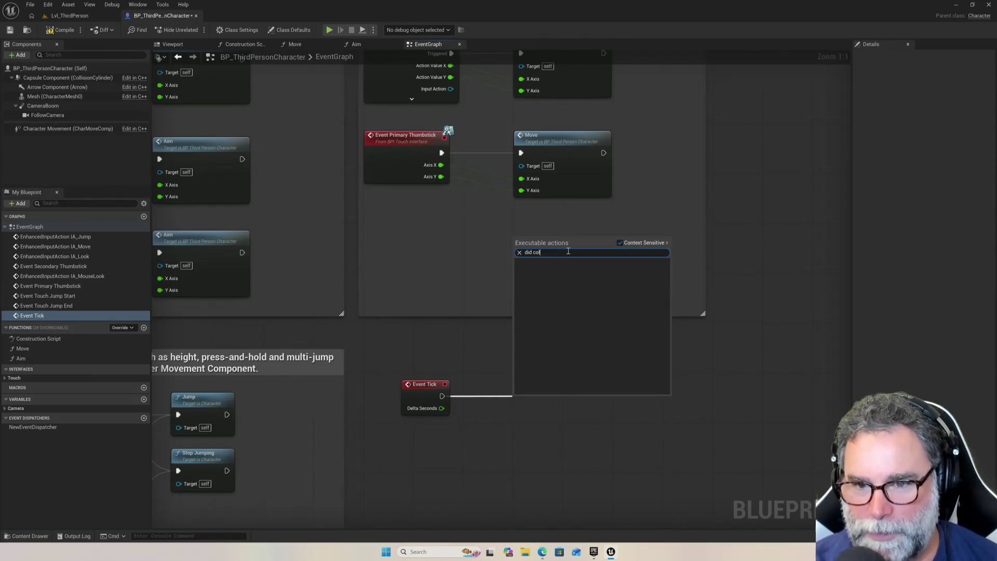
key(BackSpace)
key(BackSpace)
key(BackSpace)
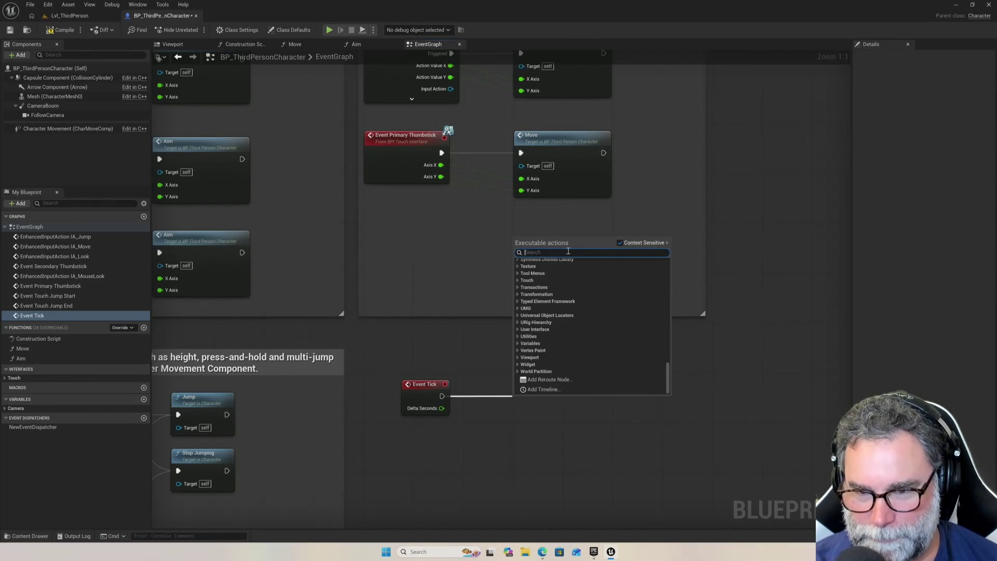
text(colli)
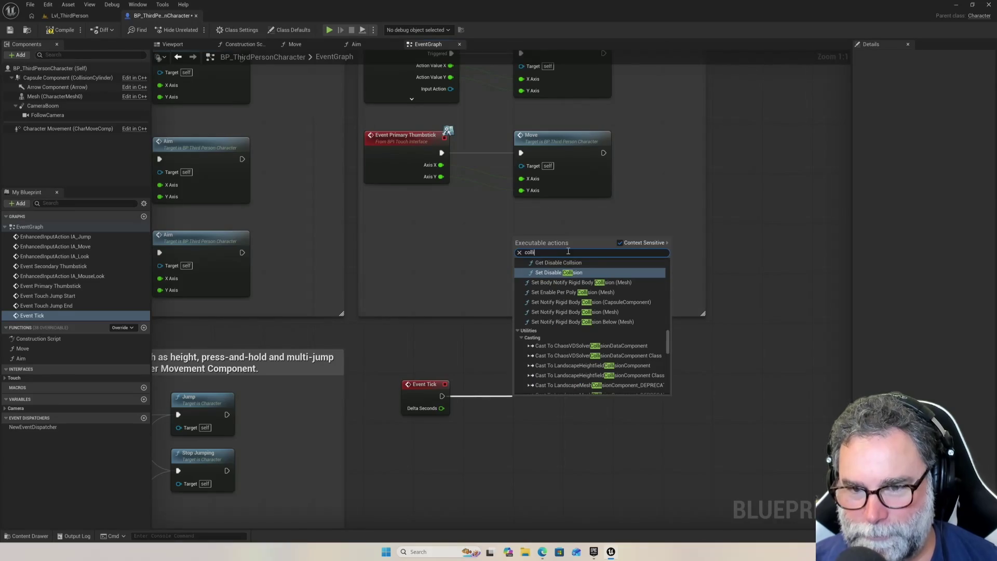
key(BackSpace)
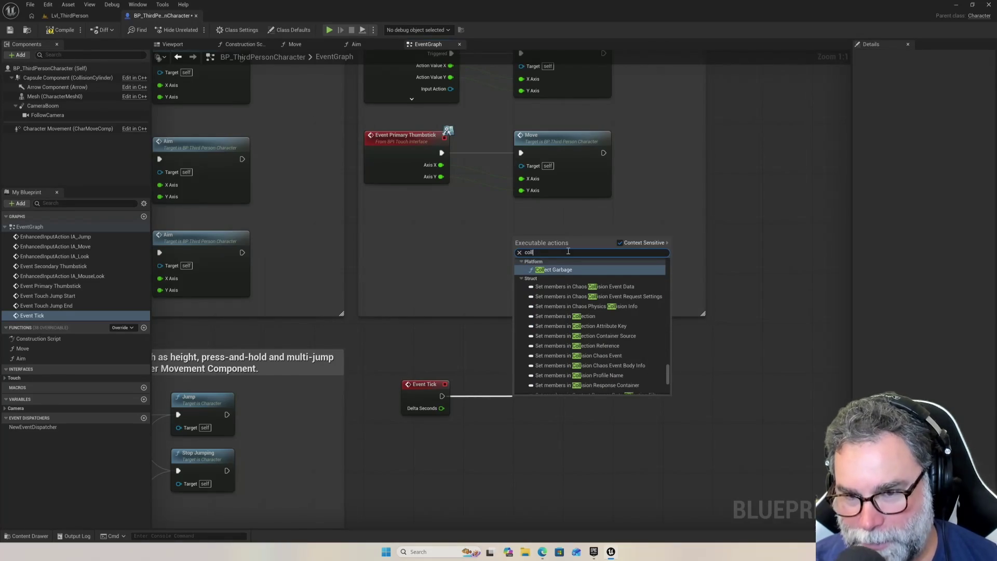
key(BackSpace)
key(BackSpace)
key(BackSpace)
text(collision)
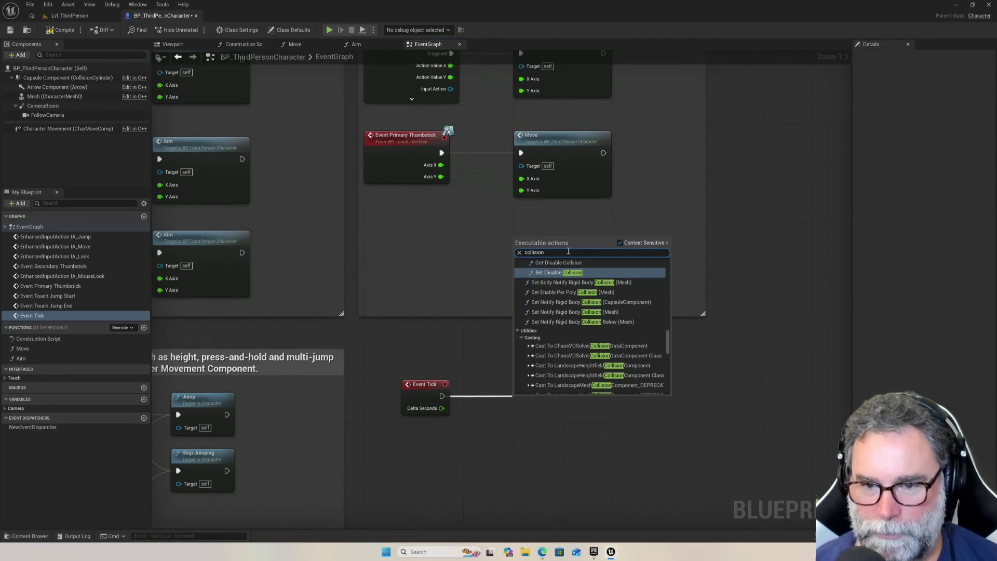
Scroll through the collision results, such as Switch on ECollisionChannel.
scroll(597, 335, down, 4)
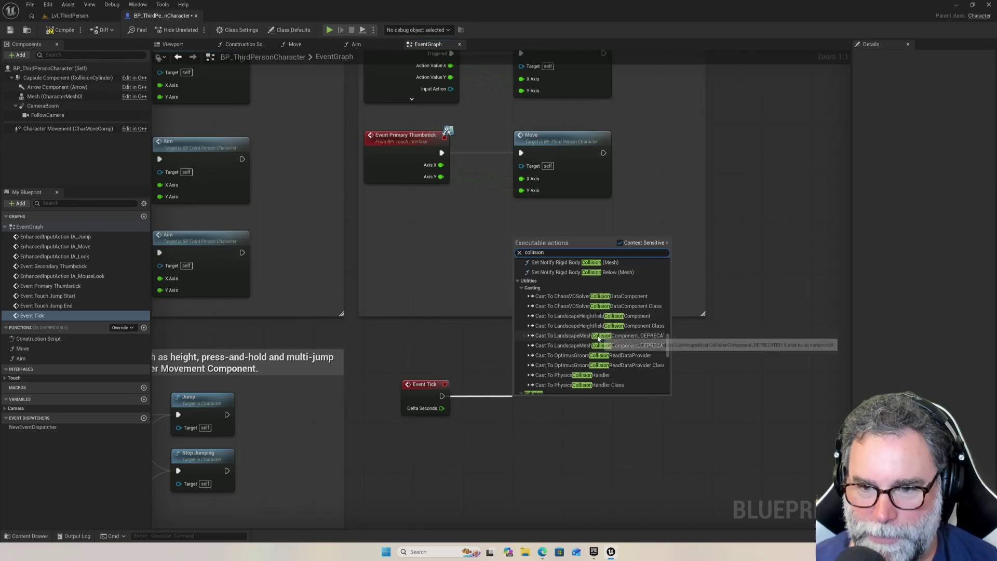
scroll(597, 335, down, 2)
scroll(590, 322, down, 3)
scroll(590, 321, down, 1)
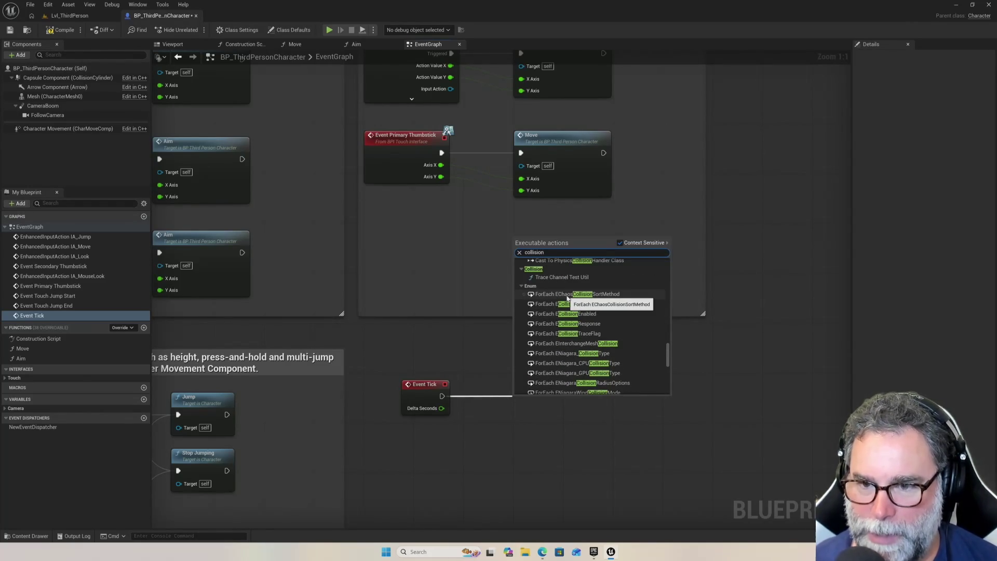
scroll(576, 317, down, 4)
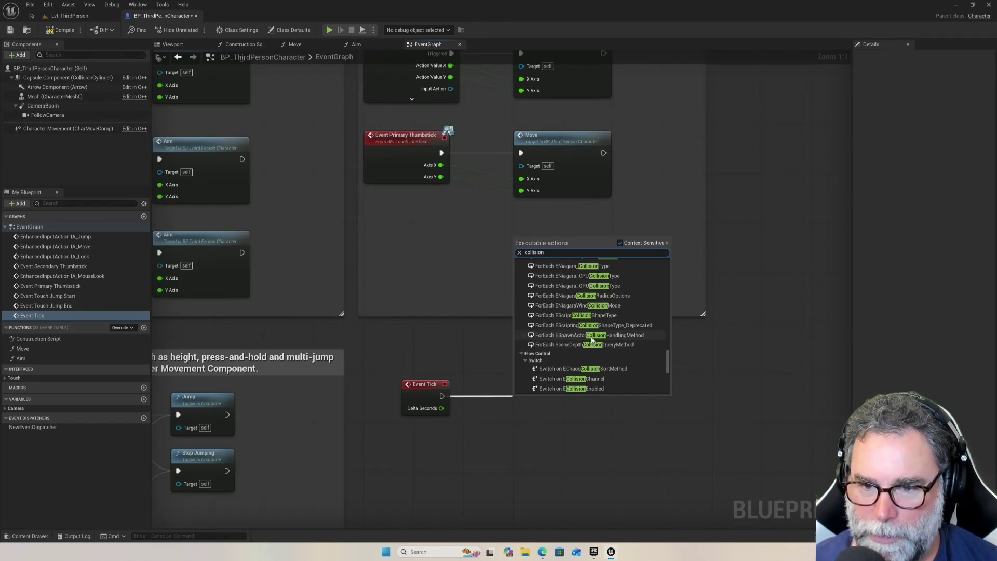
scroll(594, 341, down, 2)
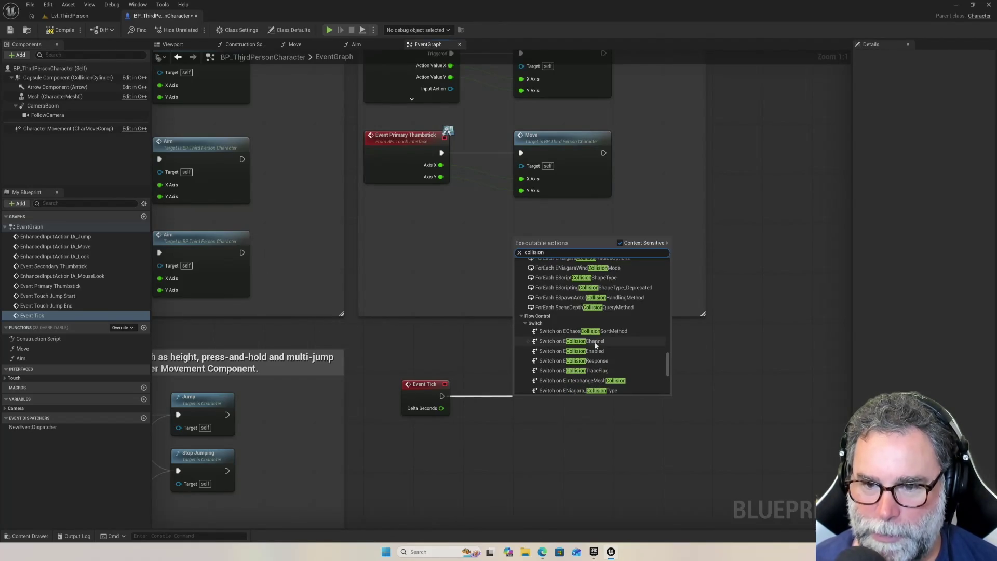
scroll(595, 342, down, 5)
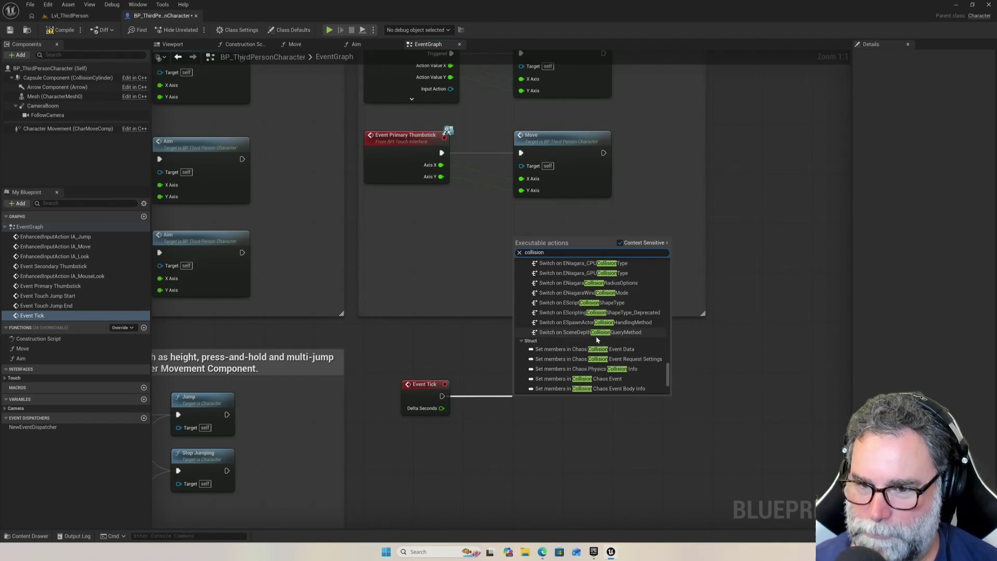
scroll(605, 330, down, 2)
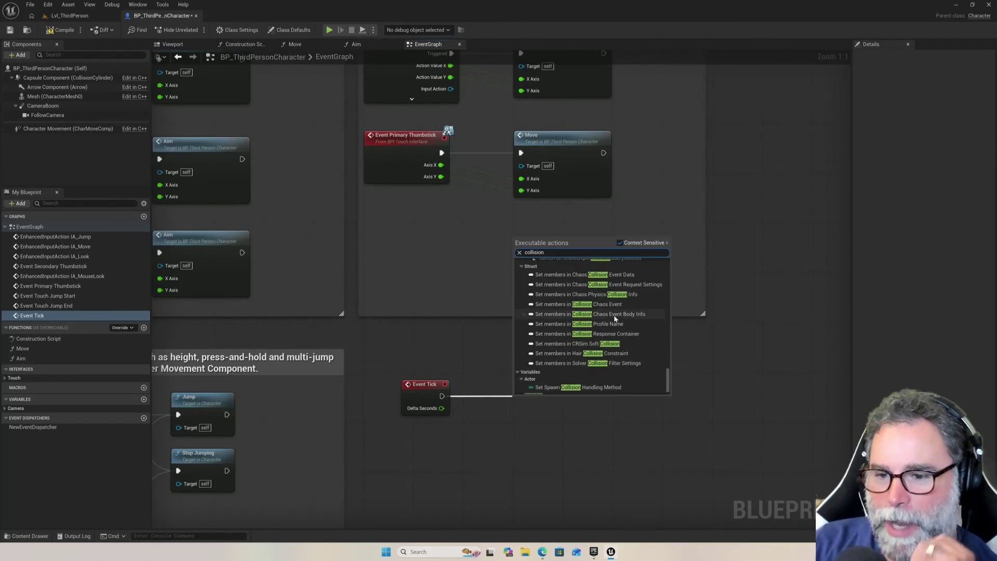
scroll(604, 319, down, 1)
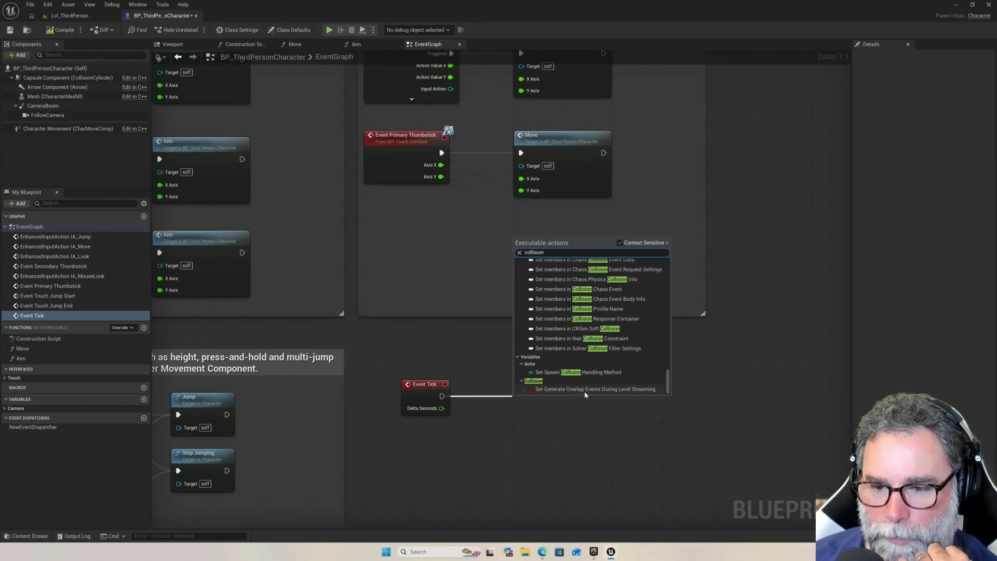
scroll(593, 351, up, 1)
scroll(594, 351, up, 3)
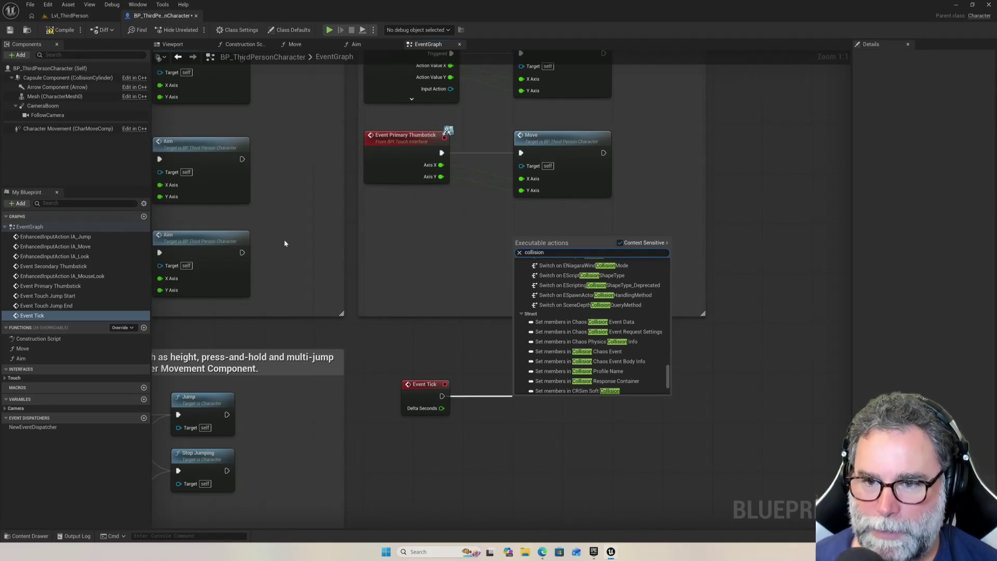
scroll(626, 310, up, 1)
scroll(621, 311, up, 6)
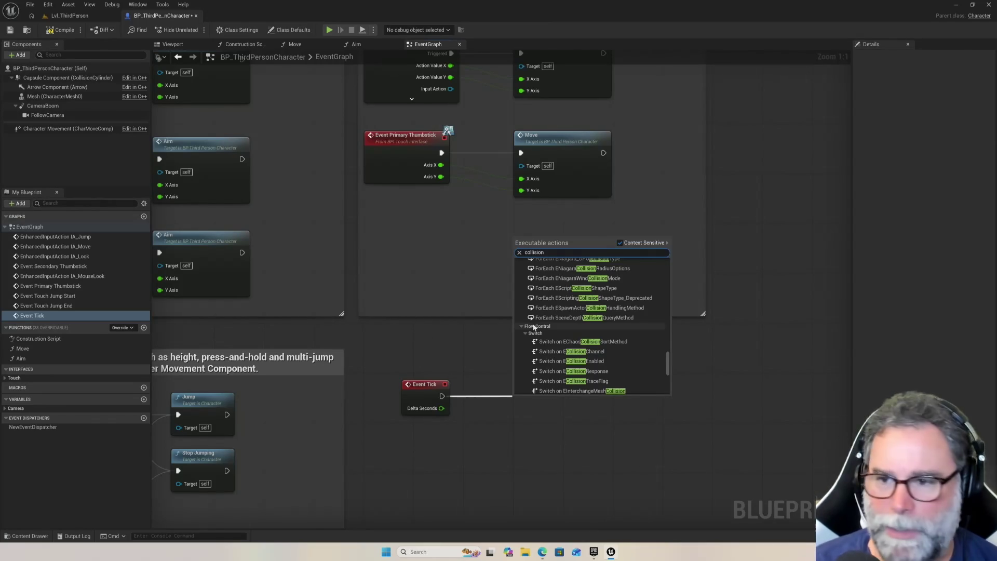
click(466, 443)
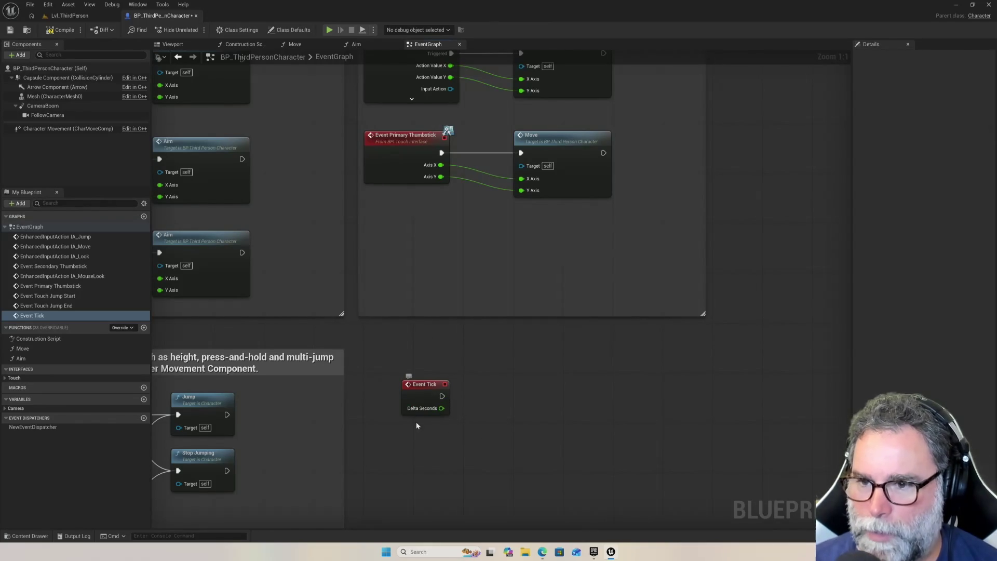
Open the blueprint's action list and search for 'on component overlap'.
right_click(408, 436)
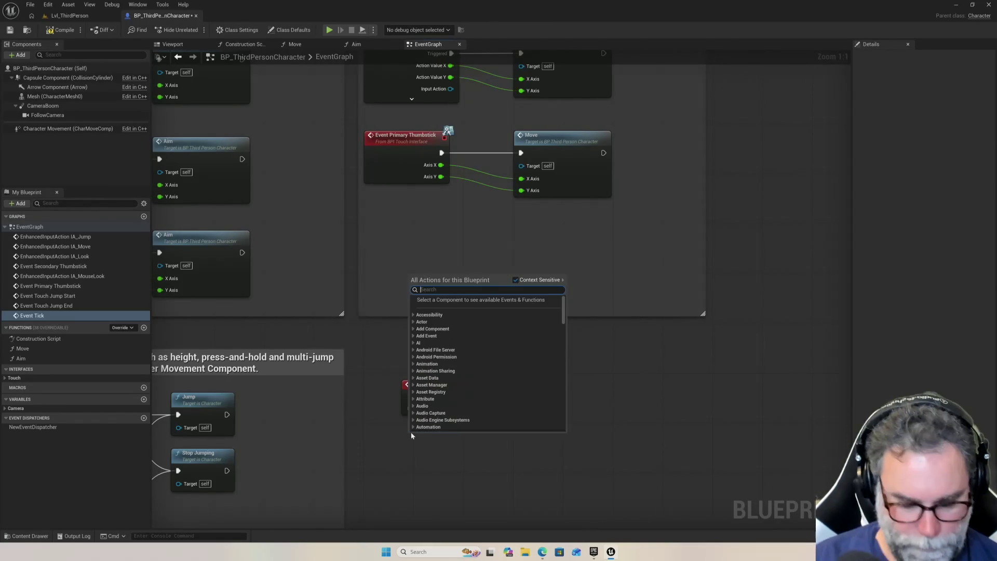
text(oncompoent)
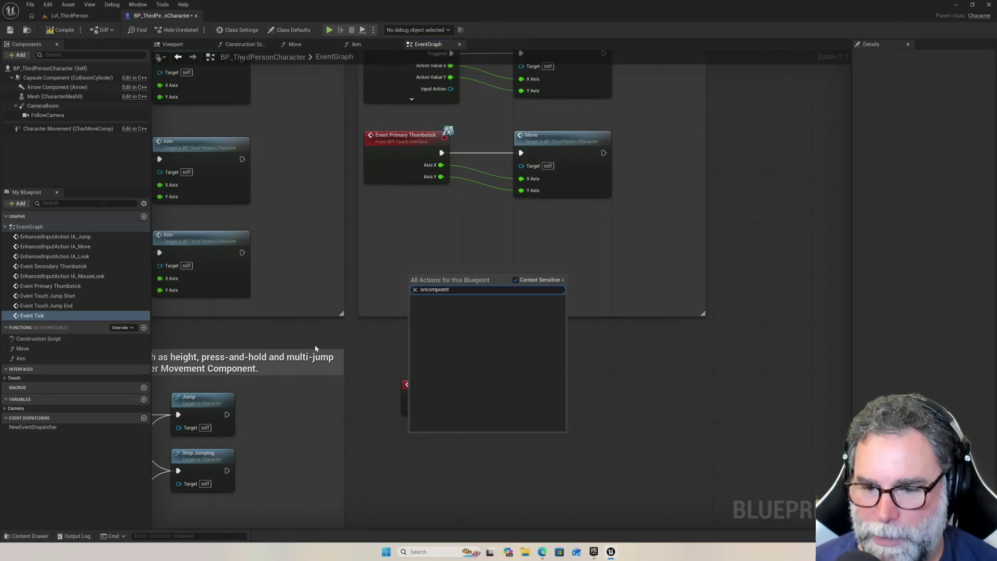
key(BackSpace)
key(BackSpace)
key(BackSpace)
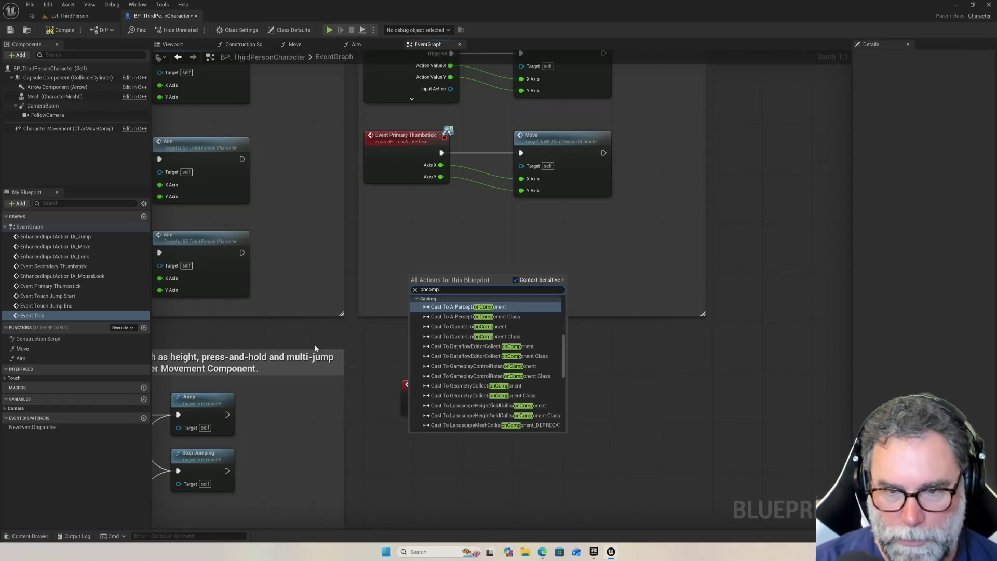
text(cinoib)
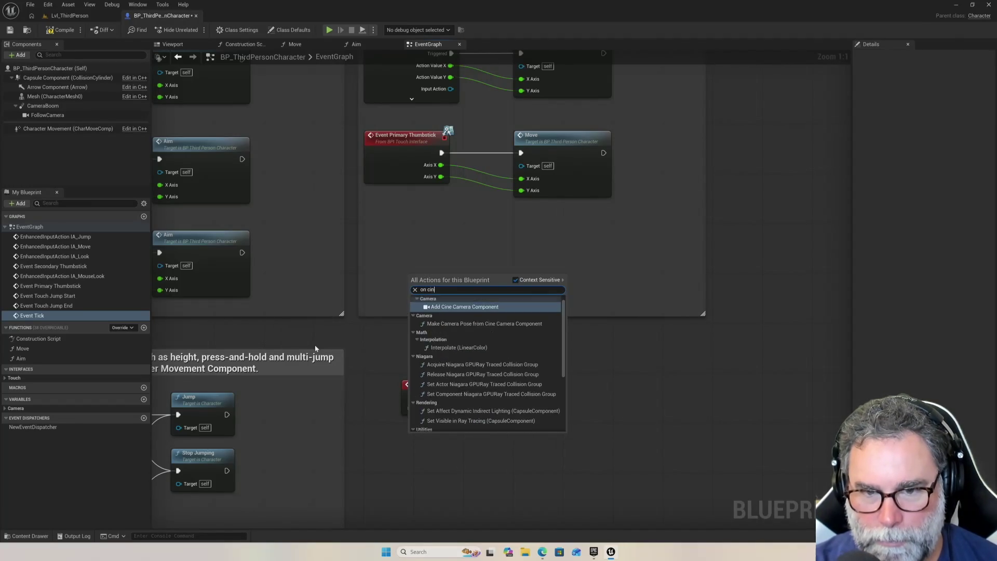
key(BackSpace)
key(BackSpace)
key(BackSpace)
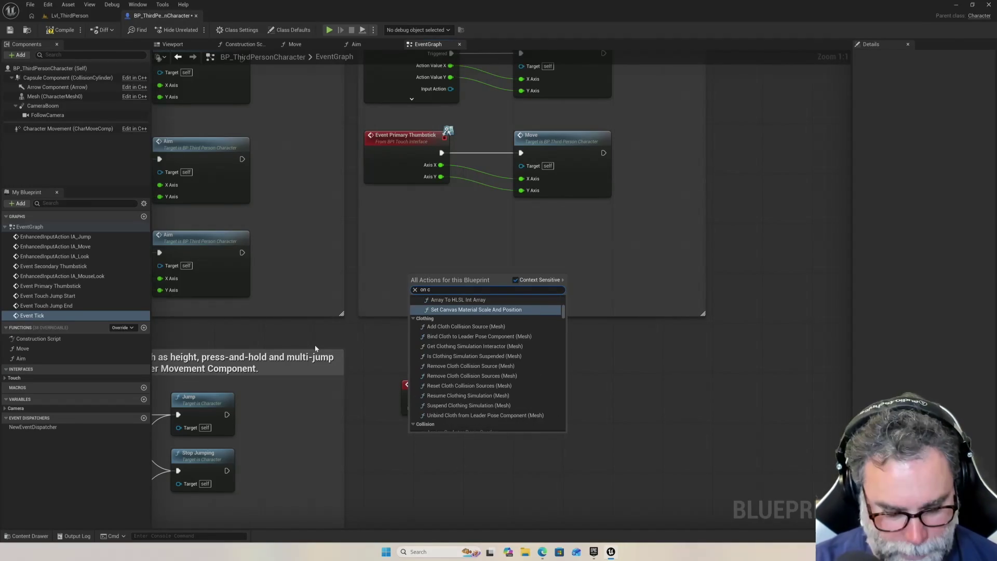
text(ompone)
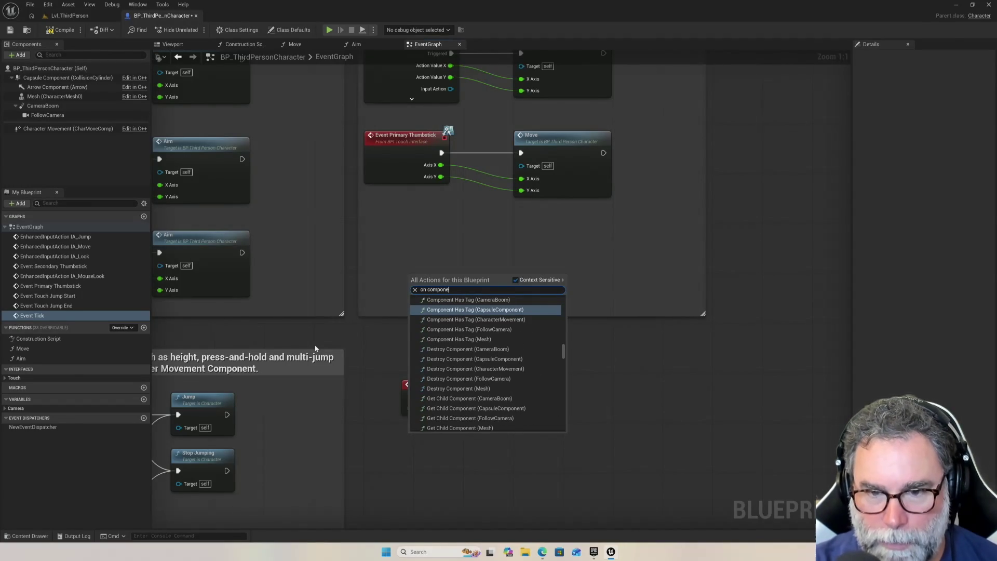
text(nt hit)
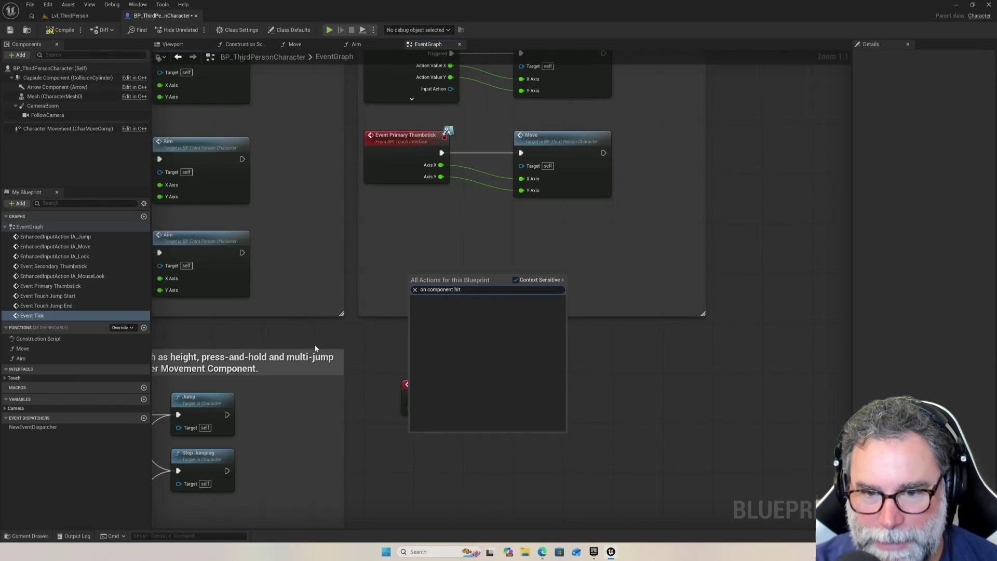
key(BackSpace)
key(BackSpace)
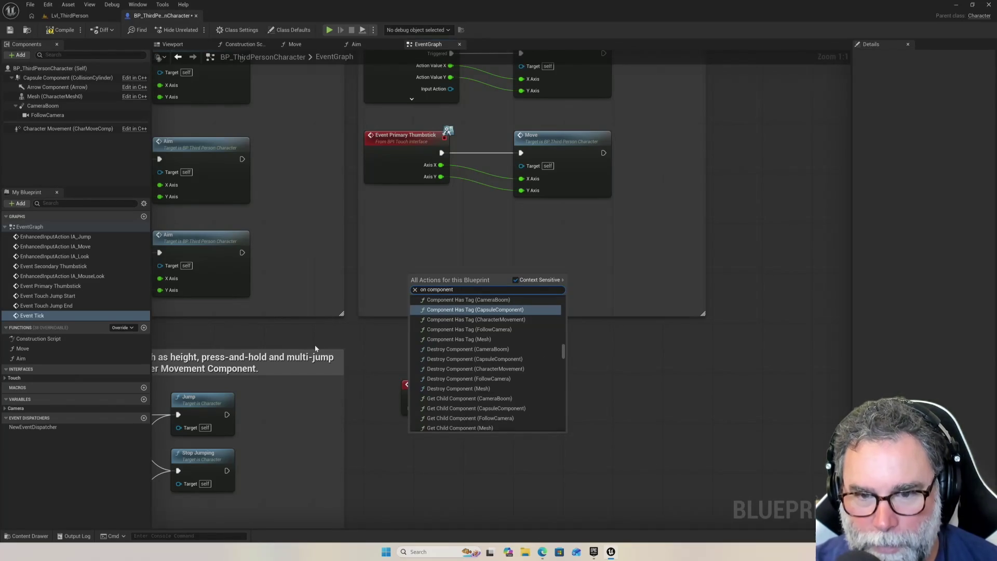
text( overlap)
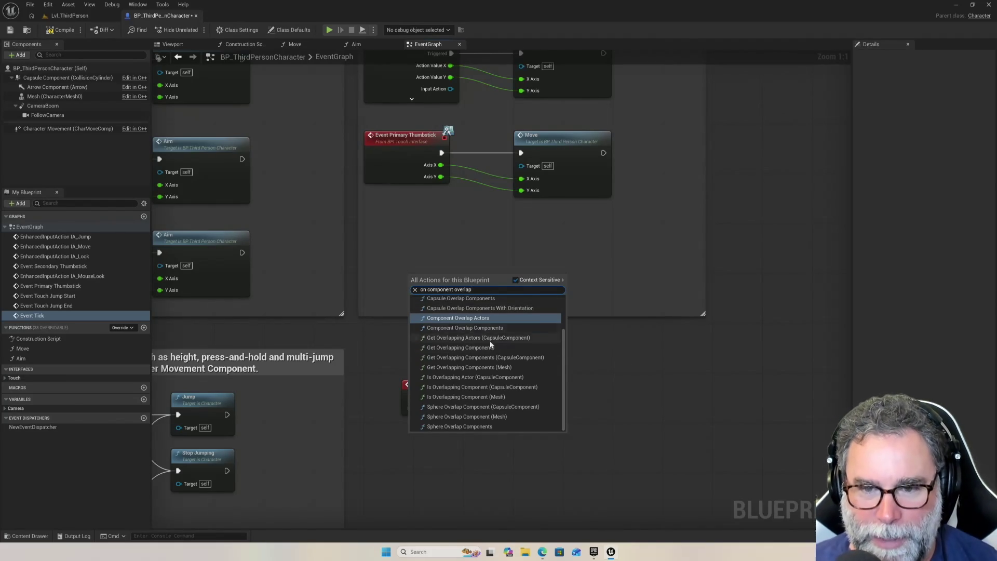
Add Get Overlapping Actors (CapsuleComponent) from the results, fed by a Capsule Component reference.
scroll(507, 358, up, 2)
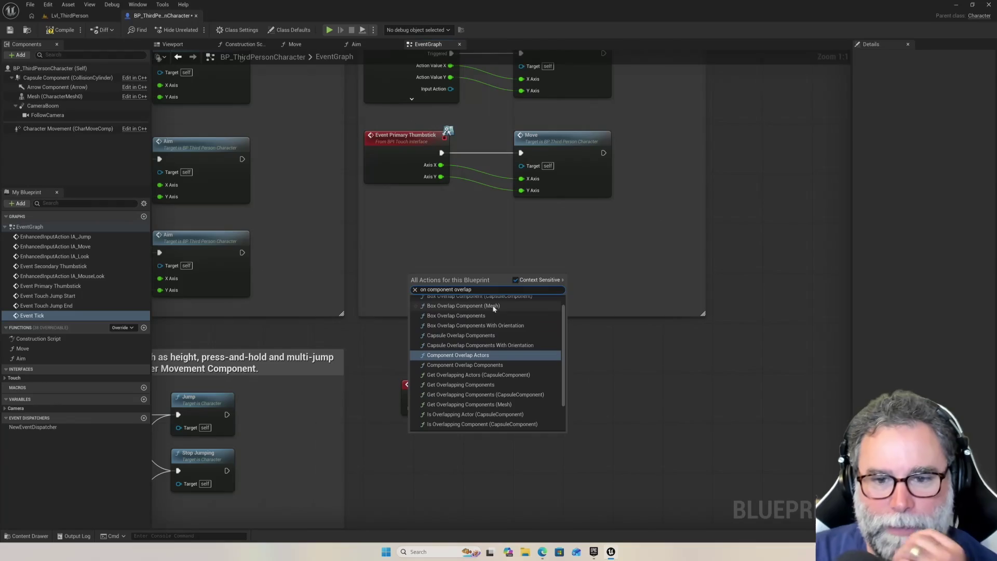
scroll(499, 390, down, 2)
scroll(481, 416, up, 3)
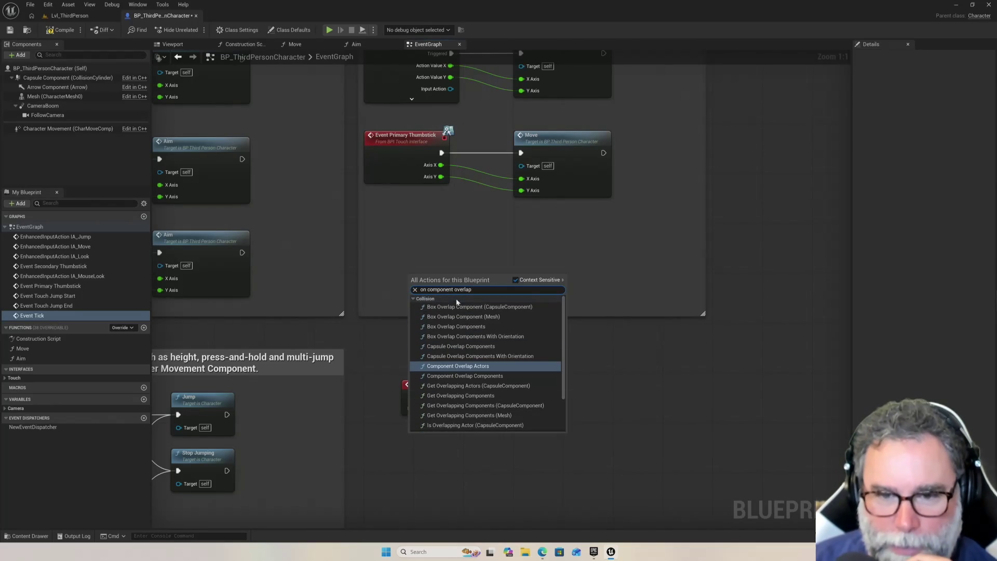
scroll(470, 349, down, 2)
scroll(469, 348, down, 1)
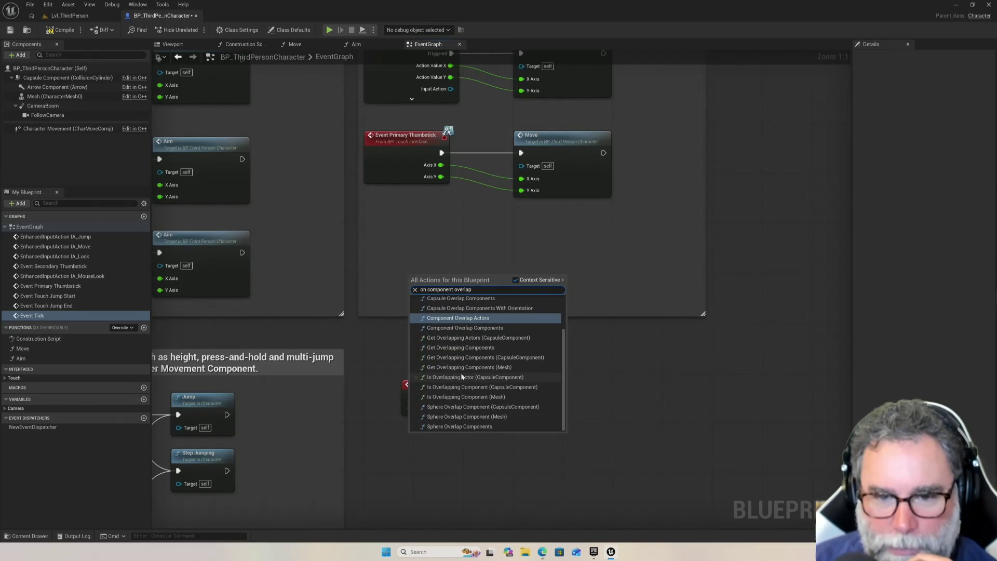
scroll(462, 375, up, 3)
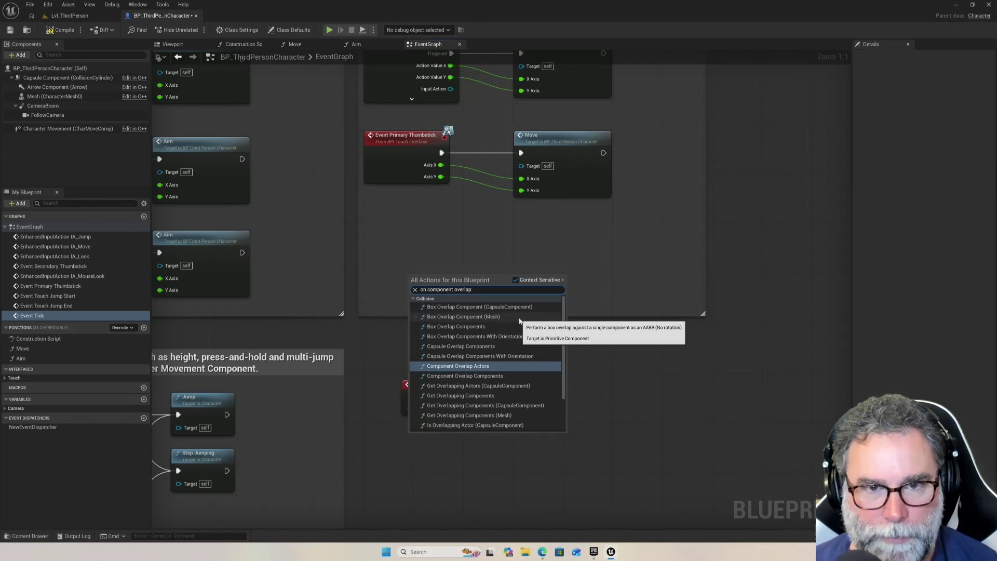
click(485, 388)
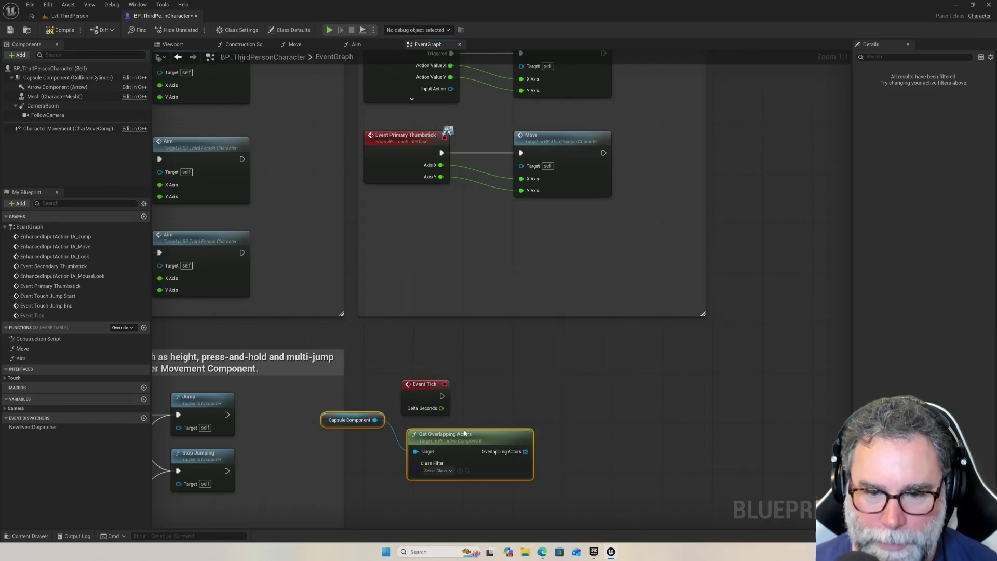
click(569, 429)
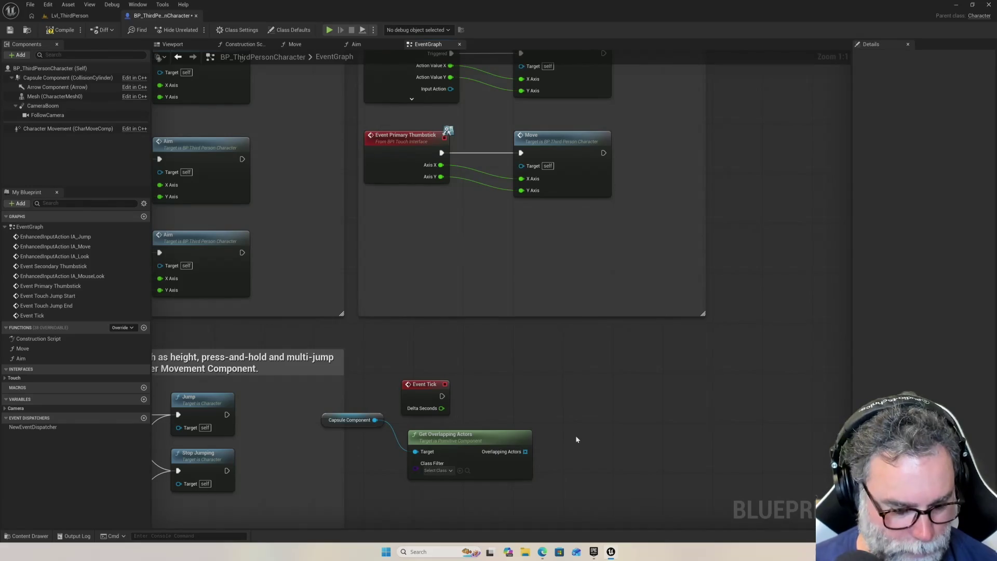
key(super)
key(Escape)
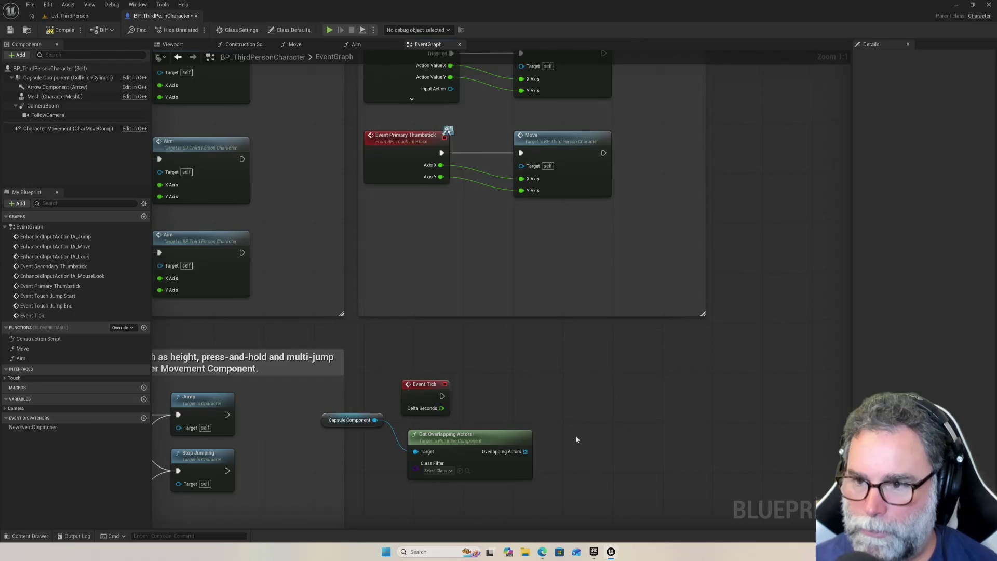
Try an action search for 'tes', dismiss it without adding a node, and reopen the search.
right_click(576, 437)
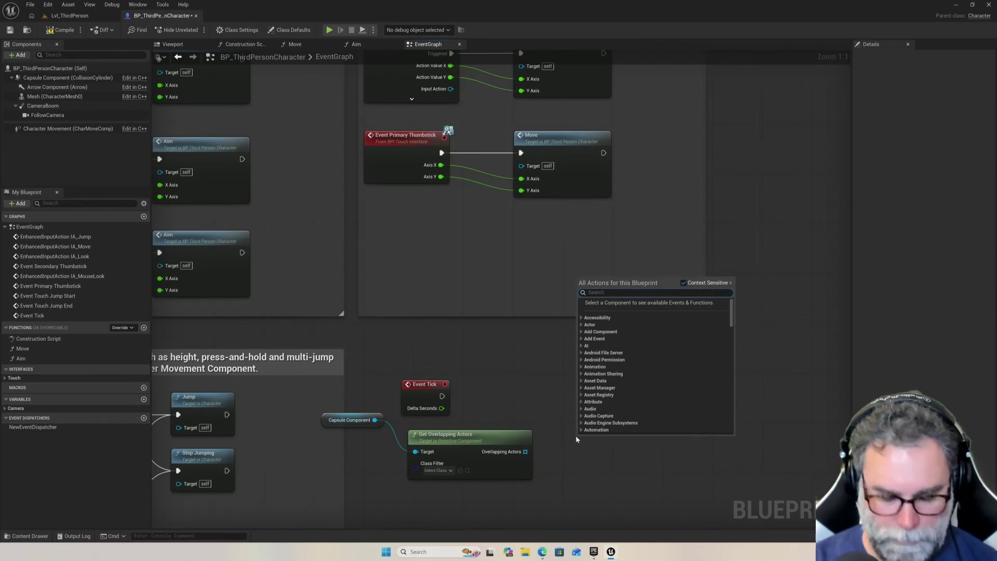
text(tes)
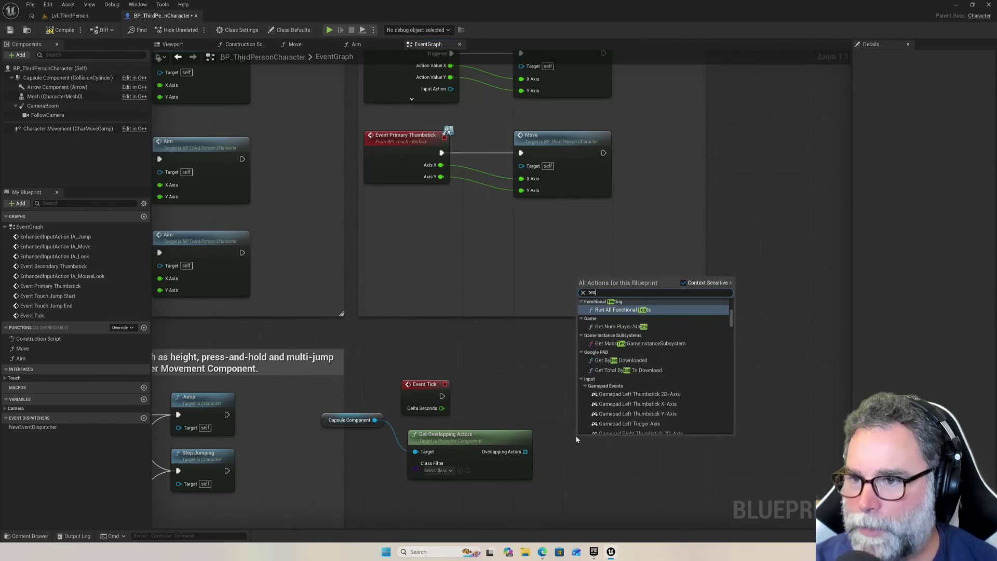
key(Escape)
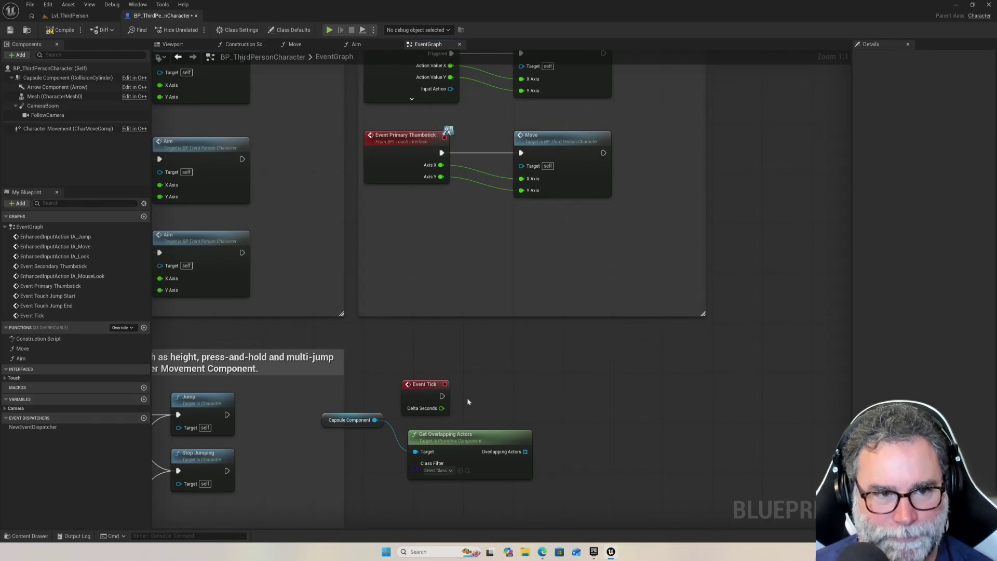
right_click(510, 398)
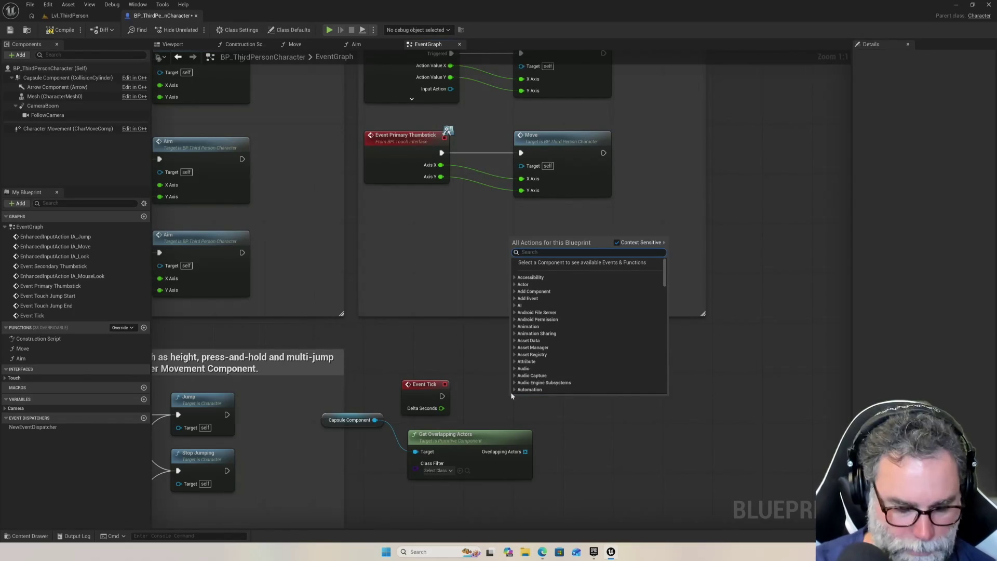
Search for 'on component hit' and turn Context Sensitive off to show all actions.
text(on component hit)
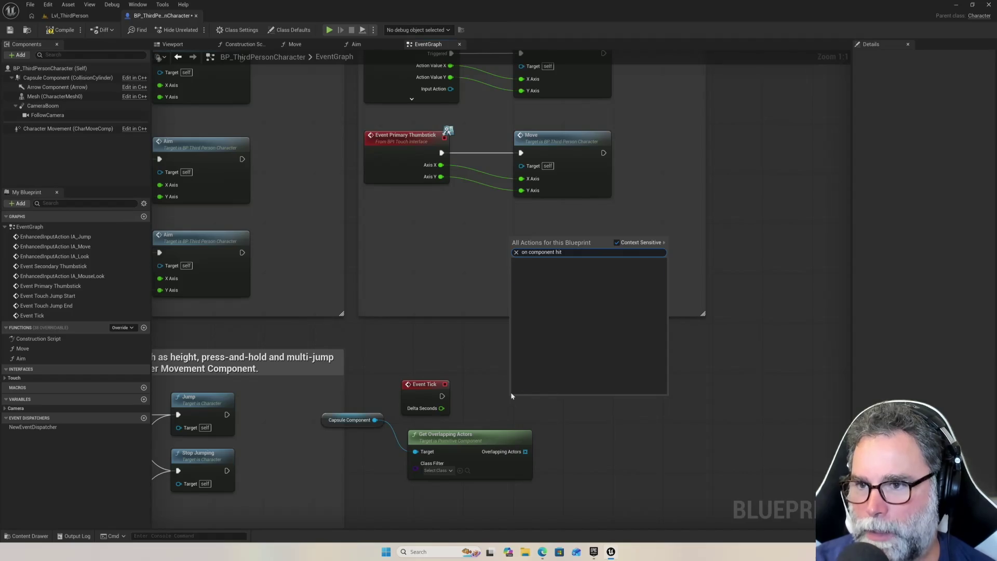
key(BackSpace)
key(BackSpace)
key(BackSpace)
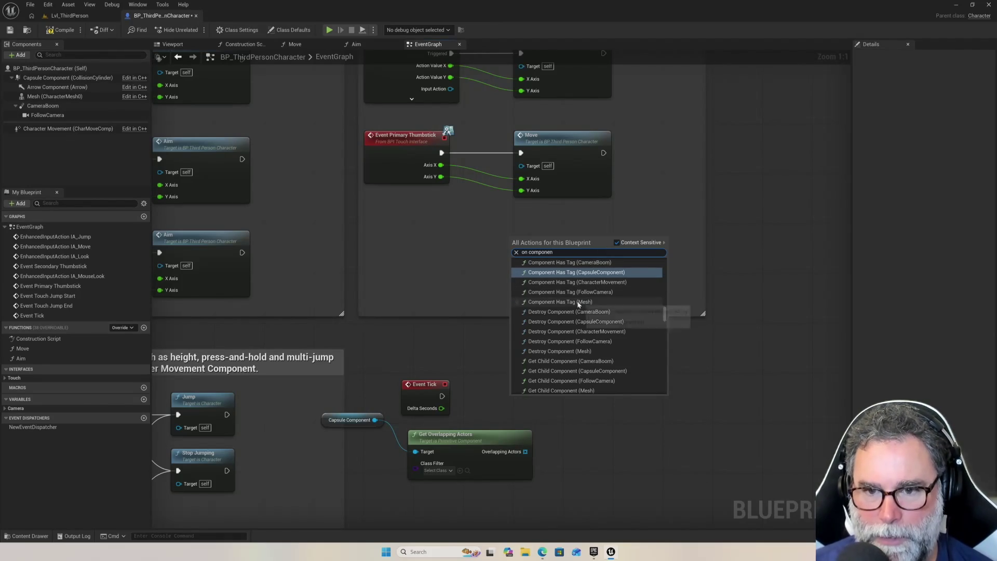
scroll(576, 305, up, 2)
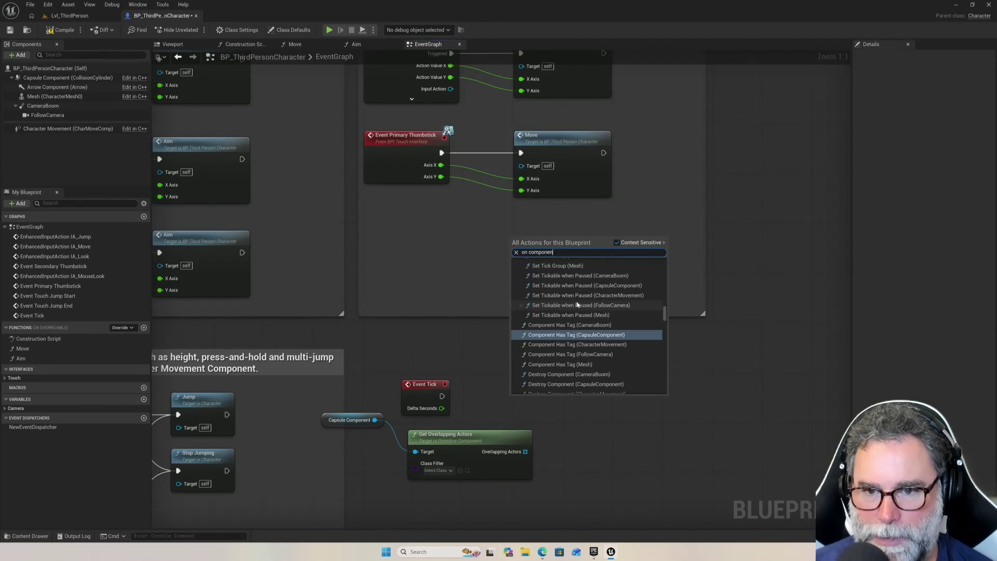
click(616, 242)
Retype 'on component hit', turn Context Sensitive back on, and close the search without adding anything.
click(588, 254)
text(t)
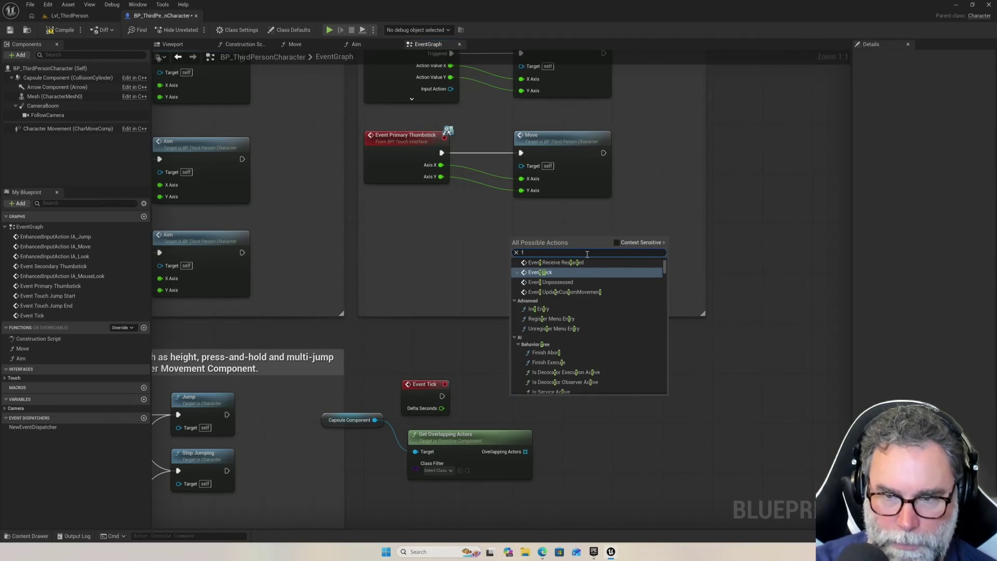
key(BackSpace)
text(on comp)
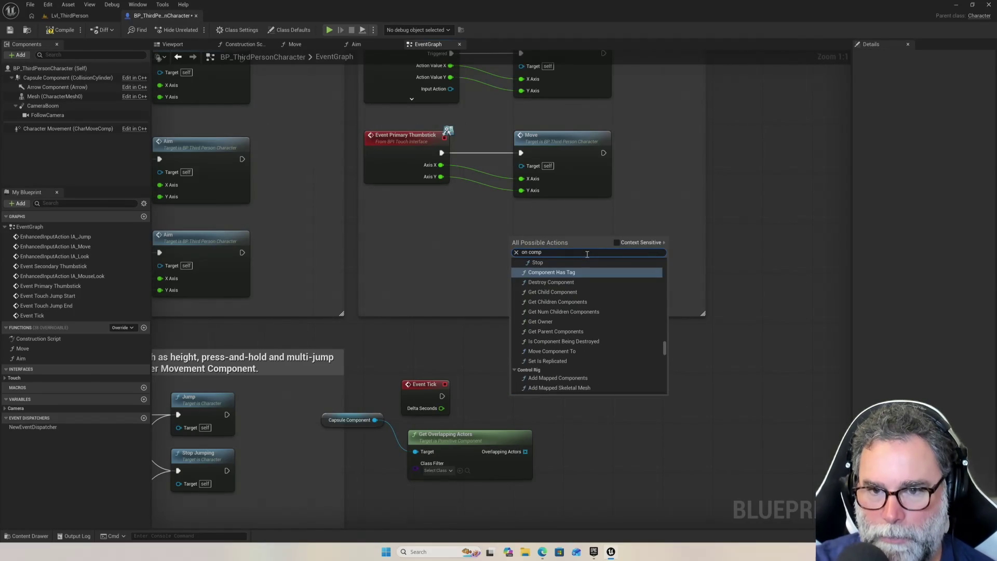
text(onent h)
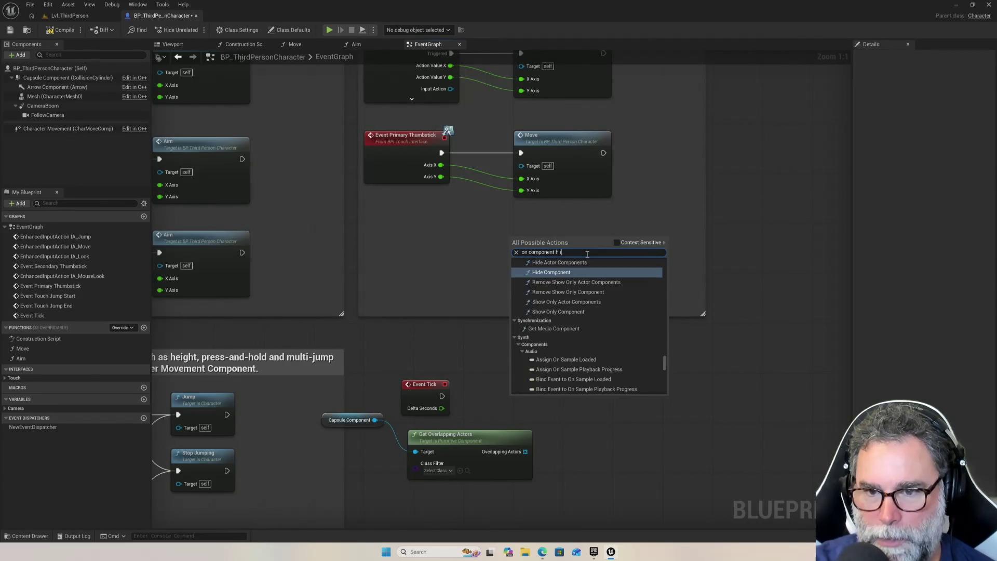
text(it)
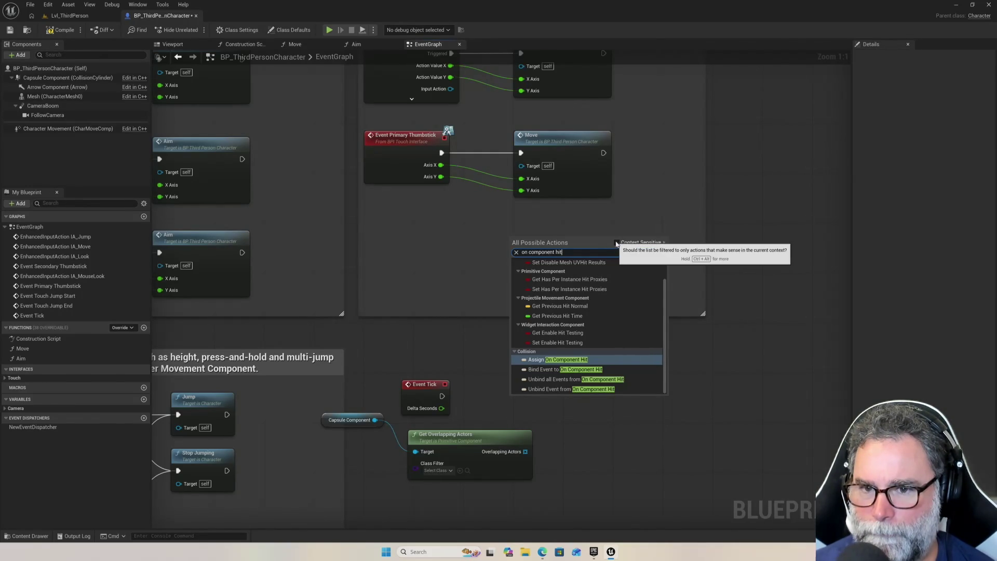
click(617, 243)
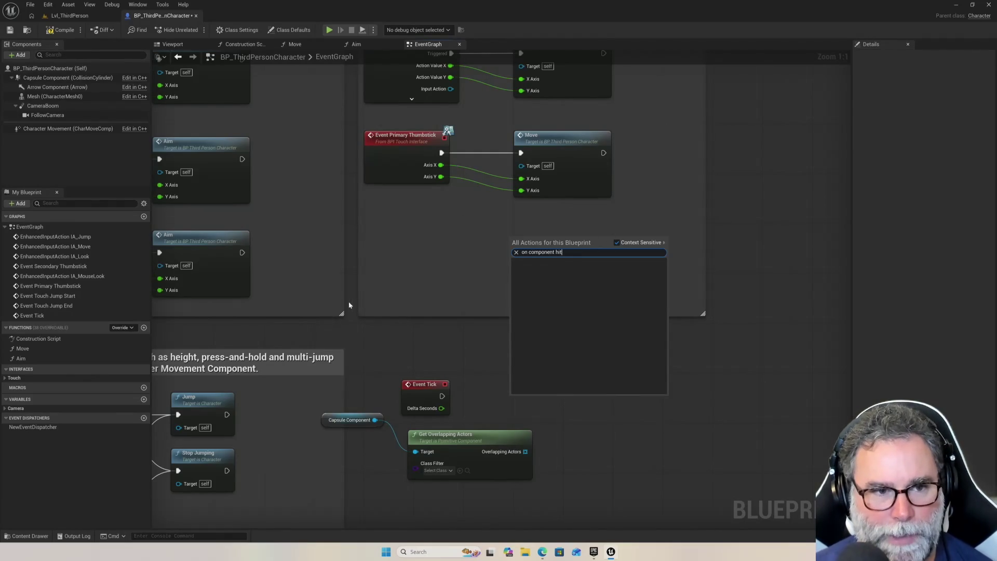
click(96, 227)
Dismiss the EventGraph entry's options and keep Capsule Component wired to the Target input.
right_click(96, 227)
mouse_move(127, 269)
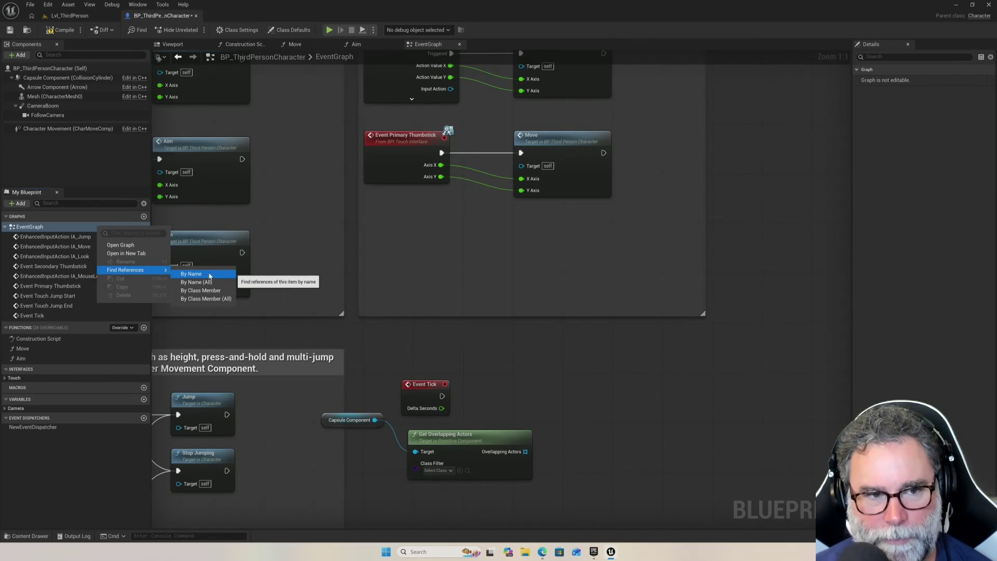
click(413, 332)
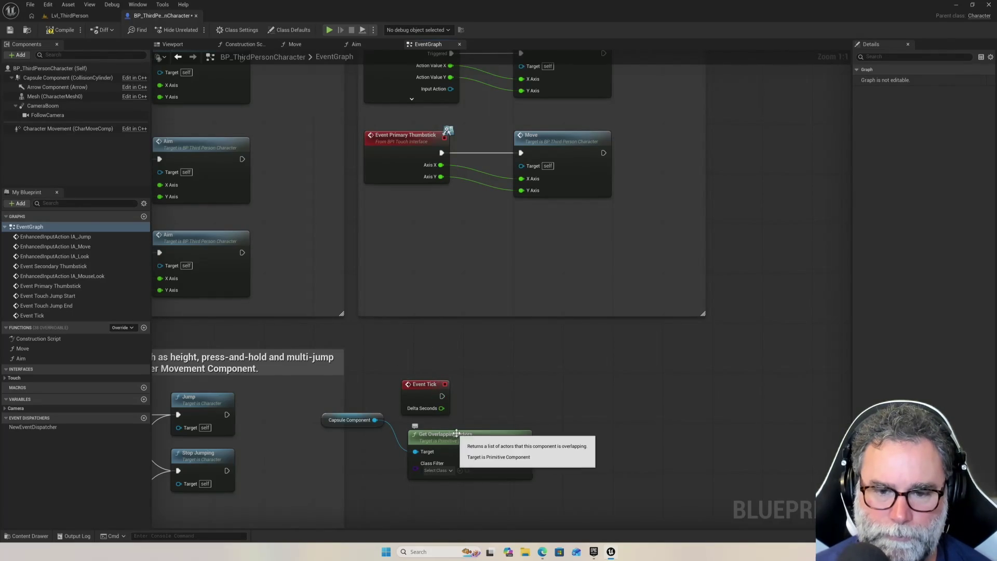
drag(375, 419, 374, 443)
click(382, 444)
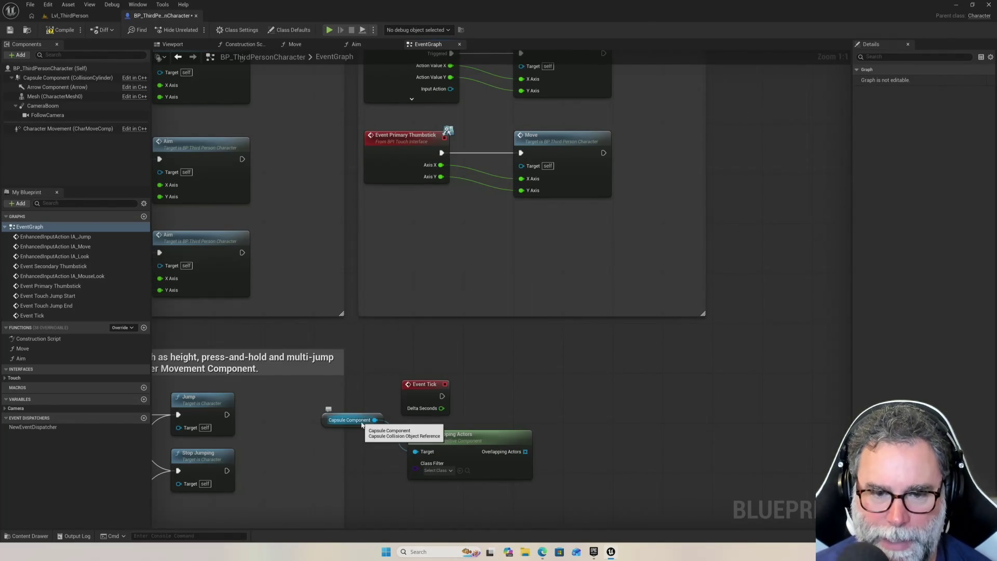
Delete the Capsule Component and Get Overlapping Actors nodes, leaving Event Tick alone.
click(377, 424)
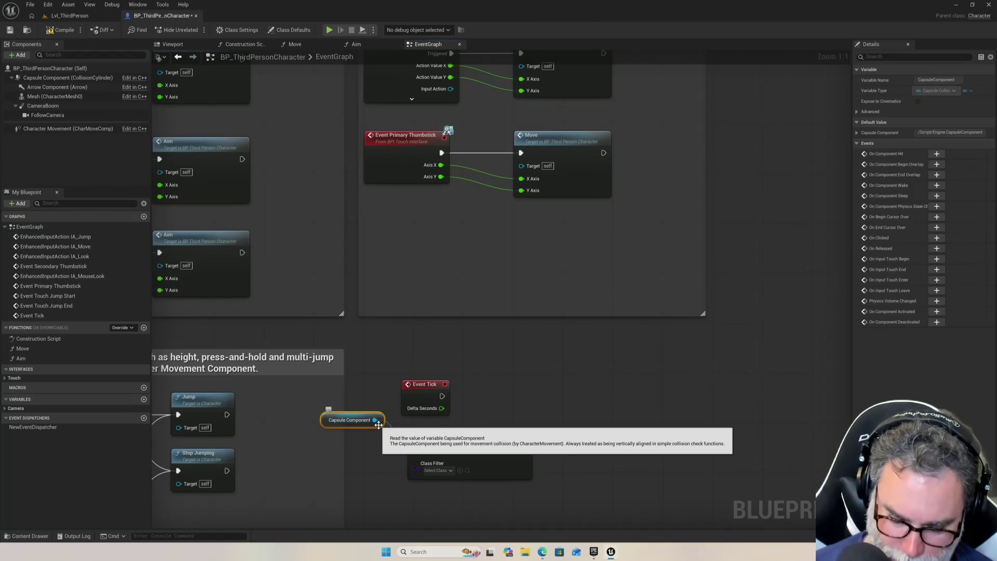
key(Delete)
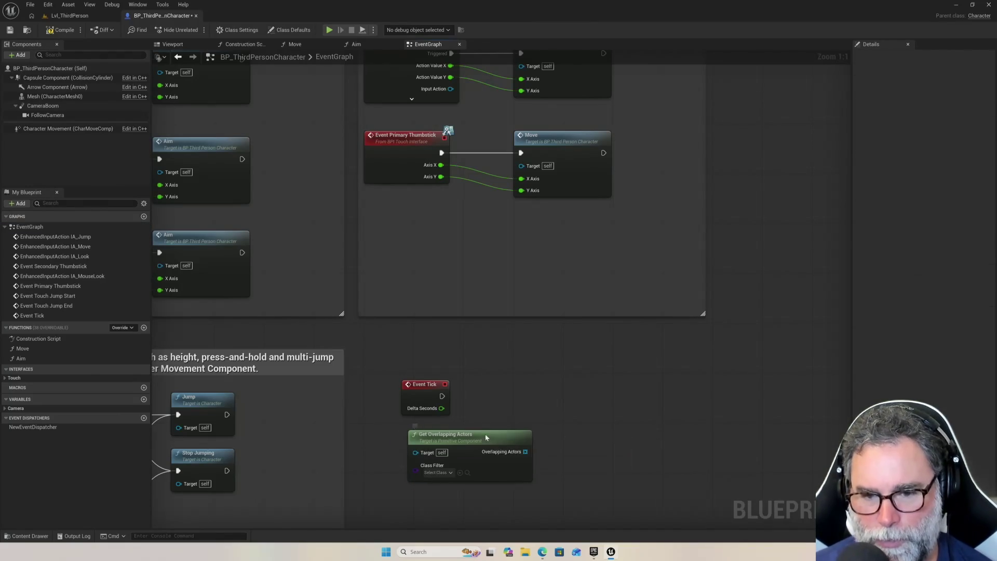
click(483, 434)
key(Delete)
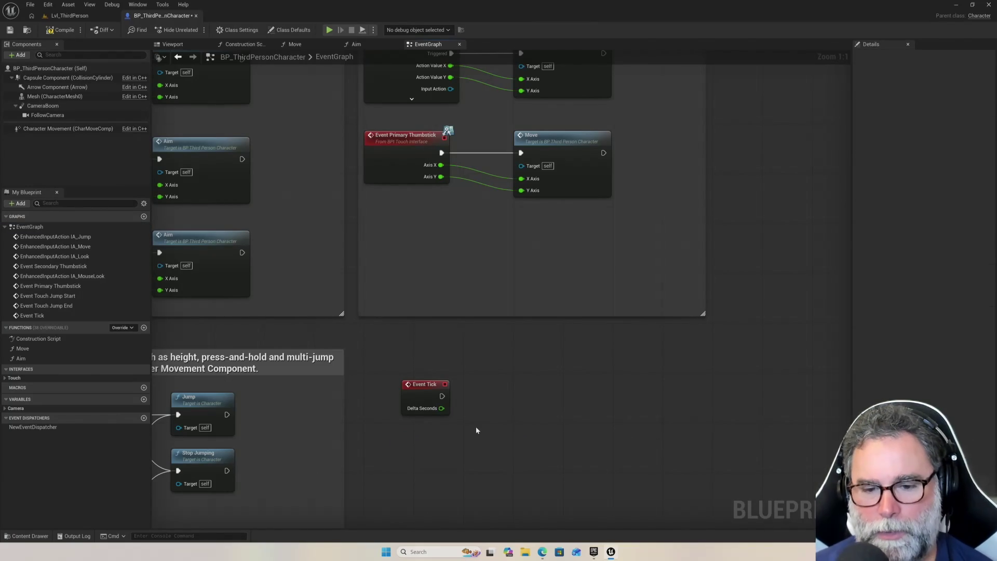
right_click(478, 374)
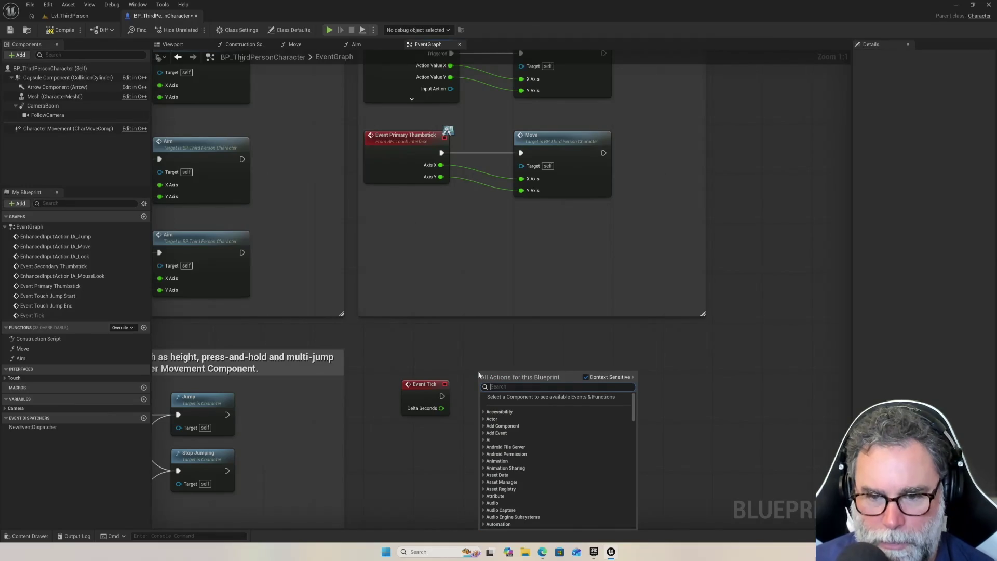
Search the actions near Event Tick for 'get component', then switch to the Lvl_ThirdPerson level.
click(503, 426)
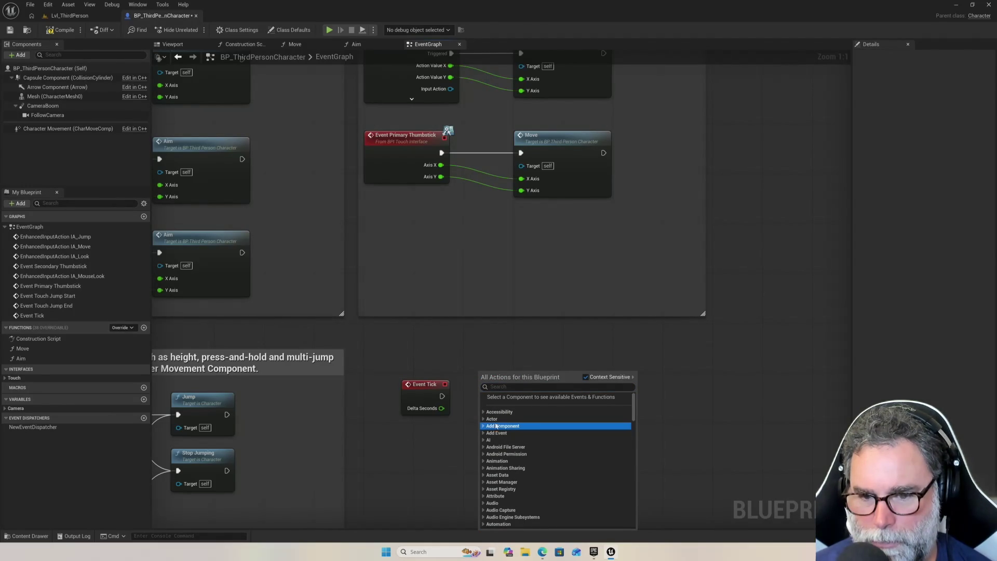
click(519, 387)
text(get)
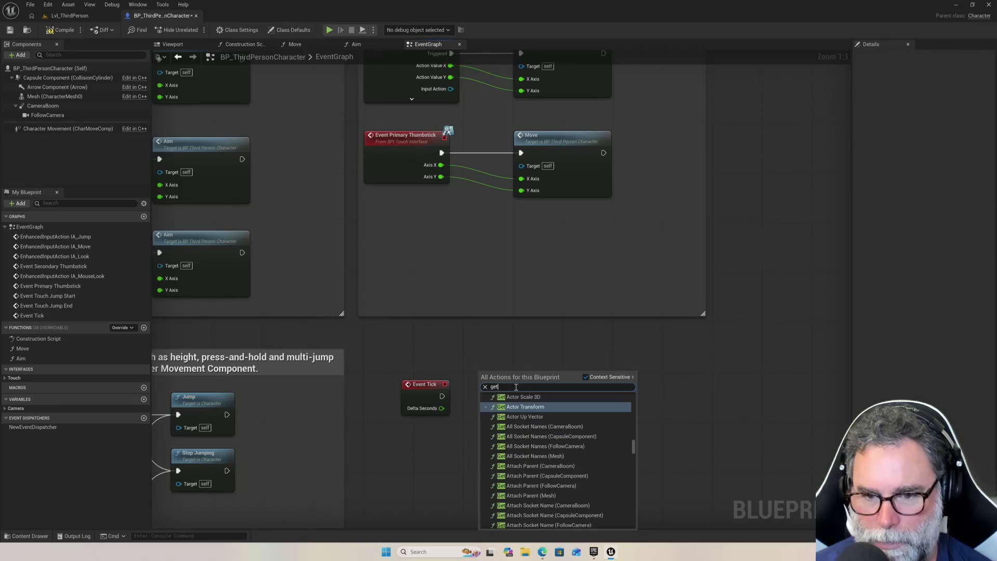
text( component)
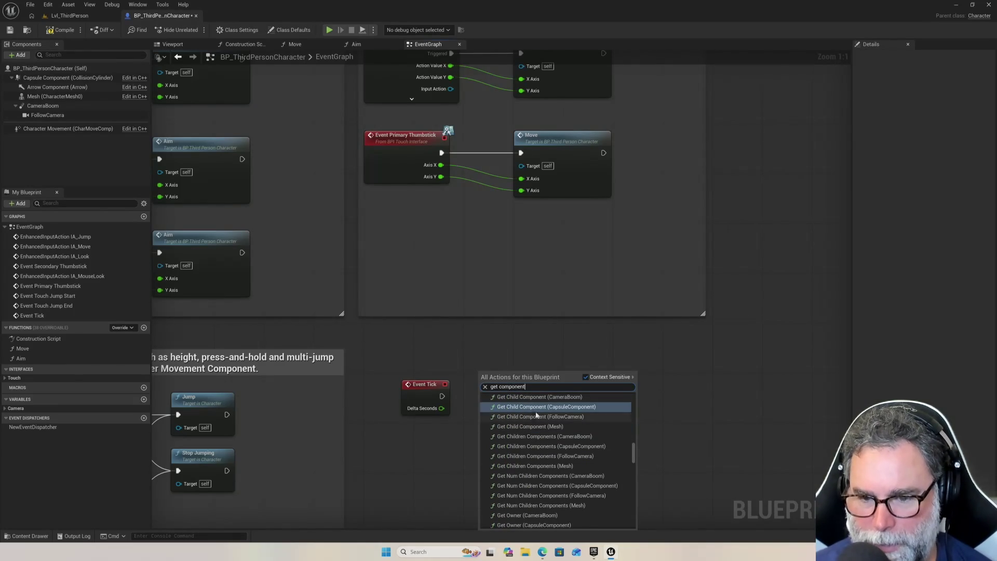
scroll(541, 438, down, 5)
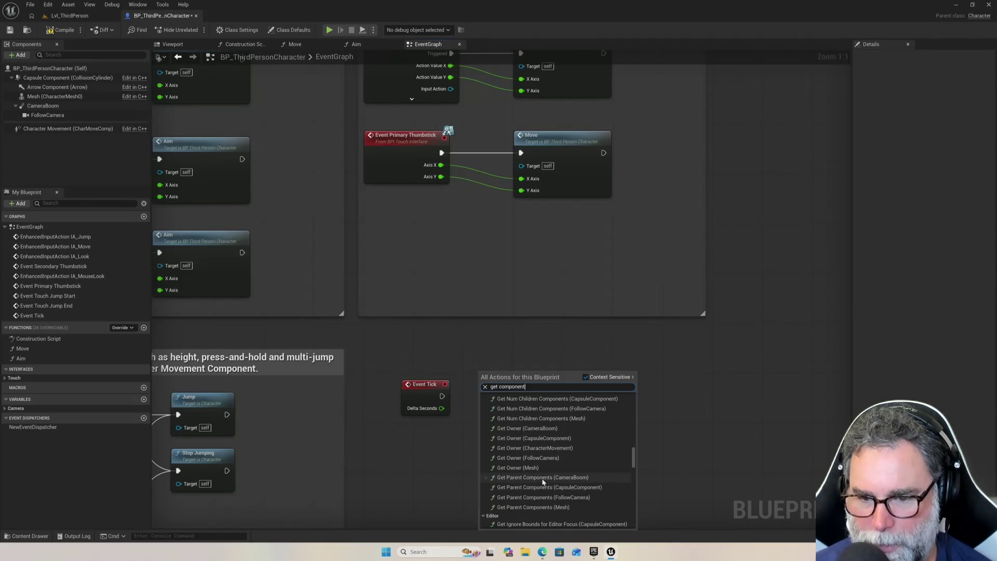
scroll(545, 478, down, 3)
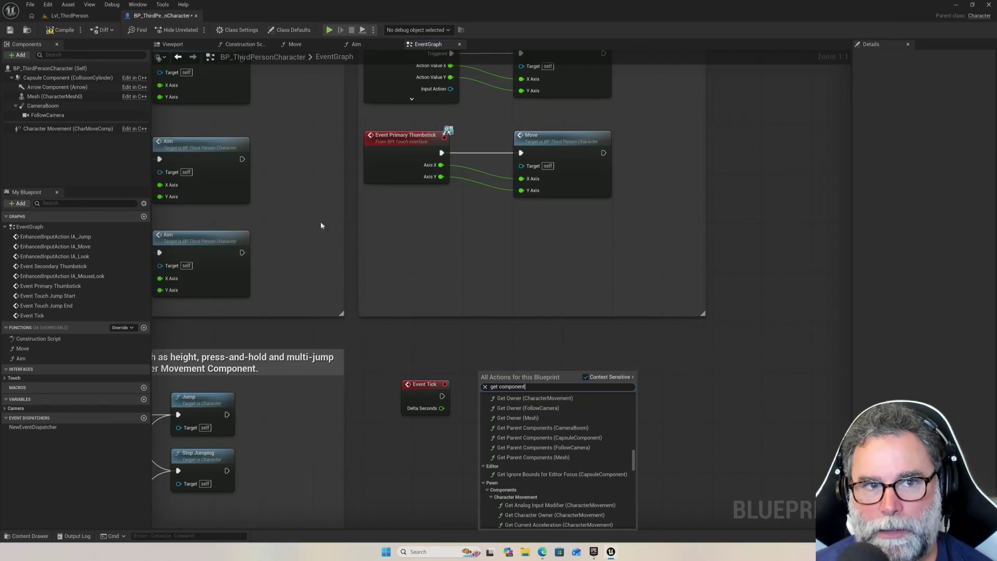
click(87, 16)
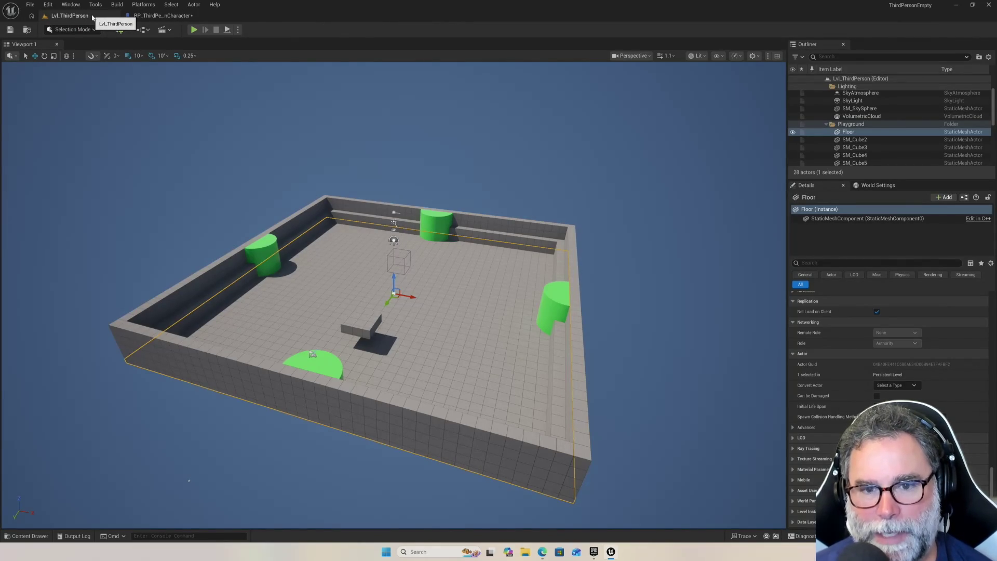
Revisit the character blueprint, return to Lvl_ThirdPerson, and fly the camera closer to the arena.
click(154, 17)
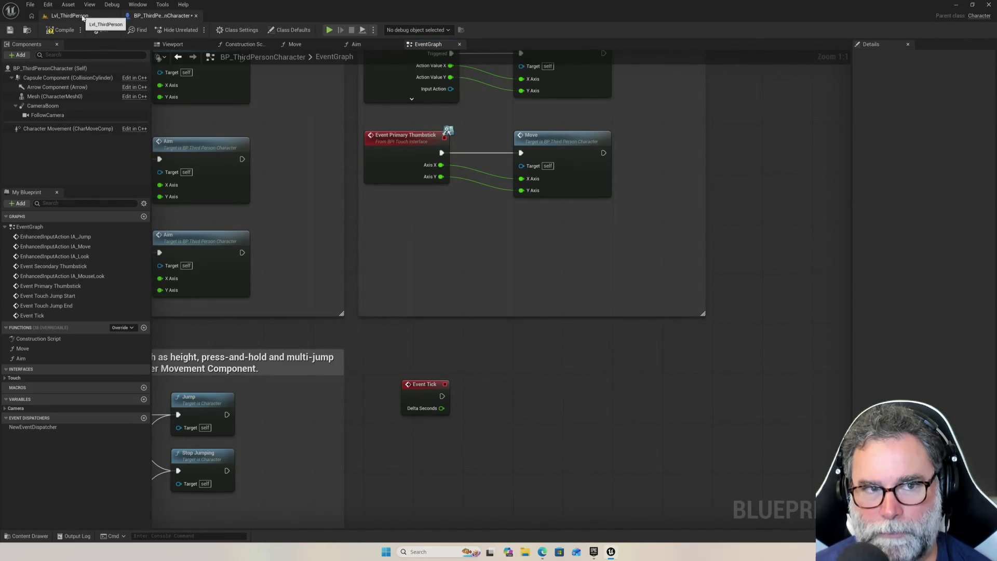
click(89, 17)
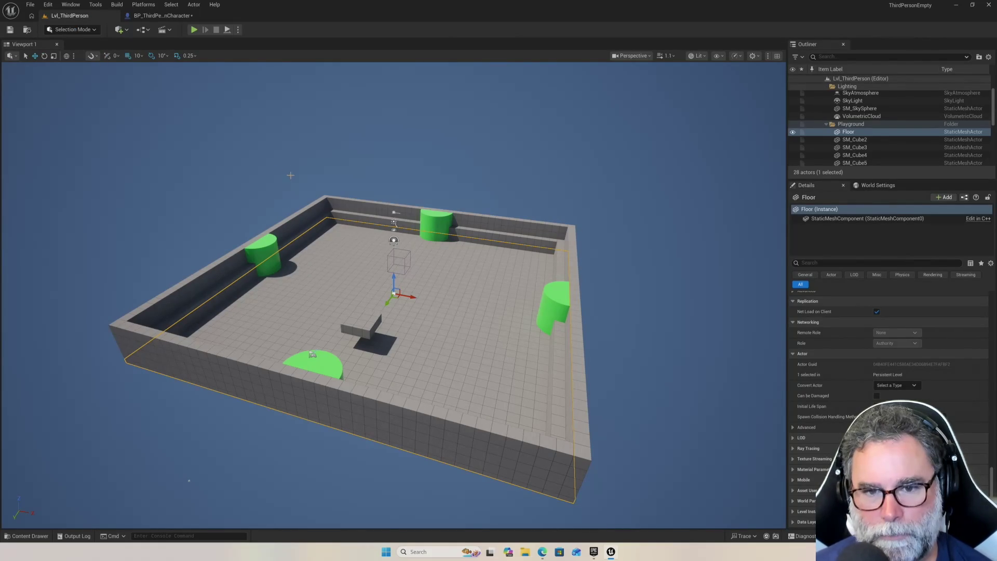
scroll(328, 275, up, 5)
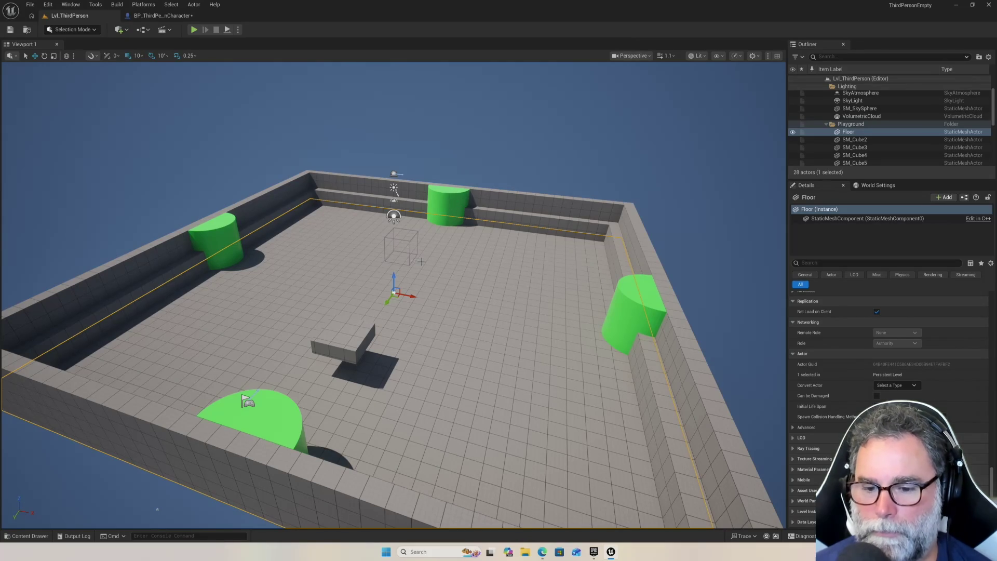
mouse_move(541, 553)
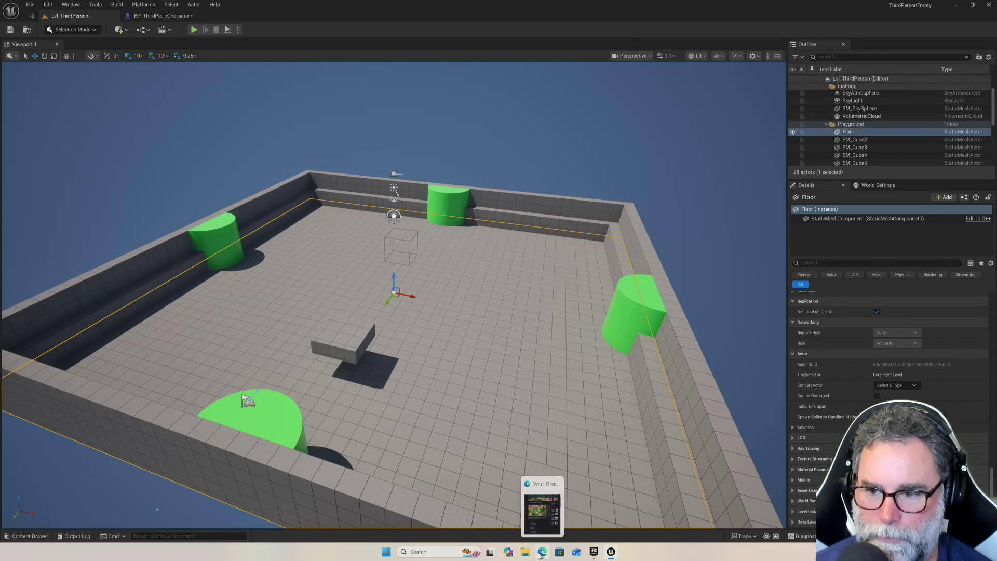
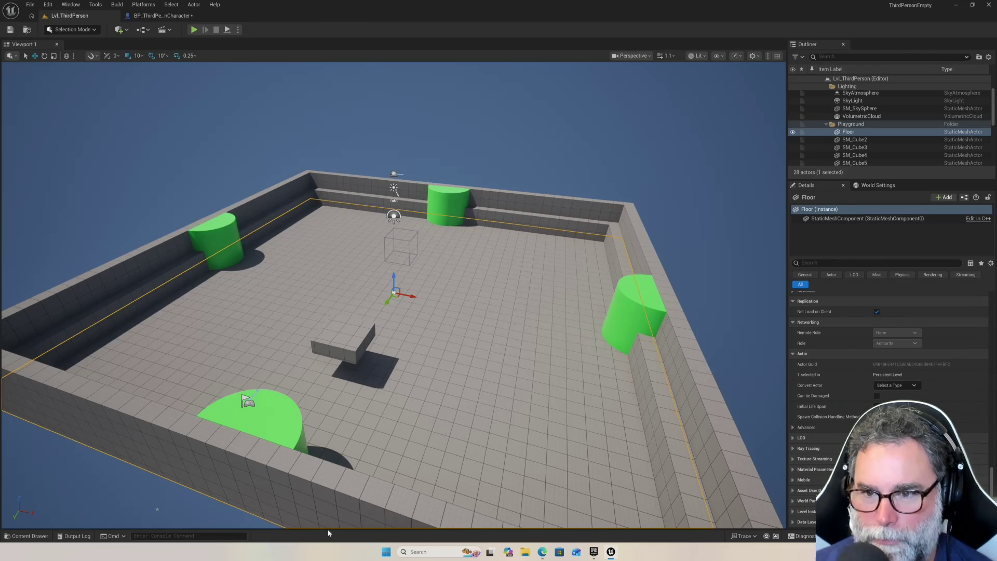
Open the BP_ThirdPersonCharacter event graph and search its graph actions for 'component'.
scroll(331, 413, up, 5)
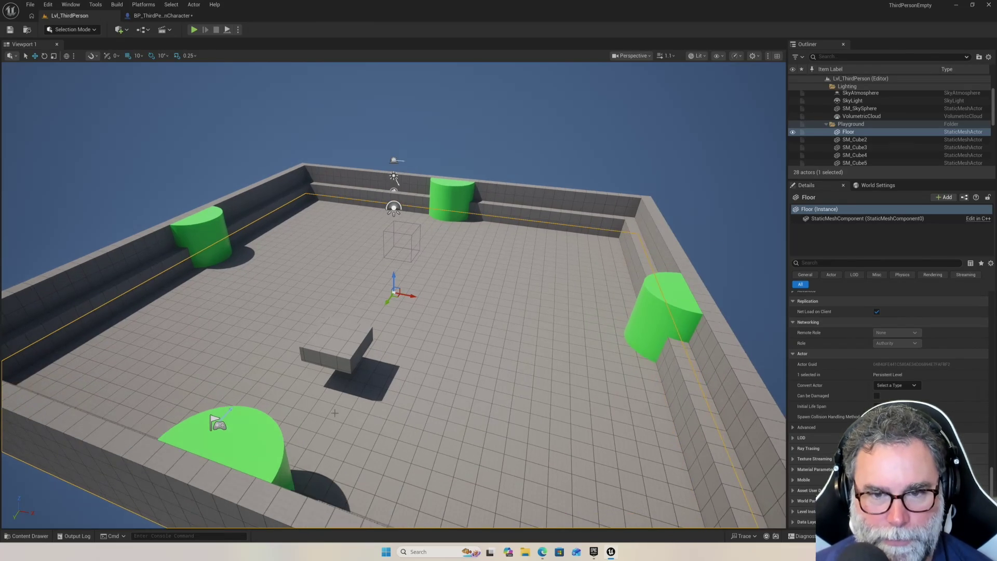
scroll(331, 413, down, 10)
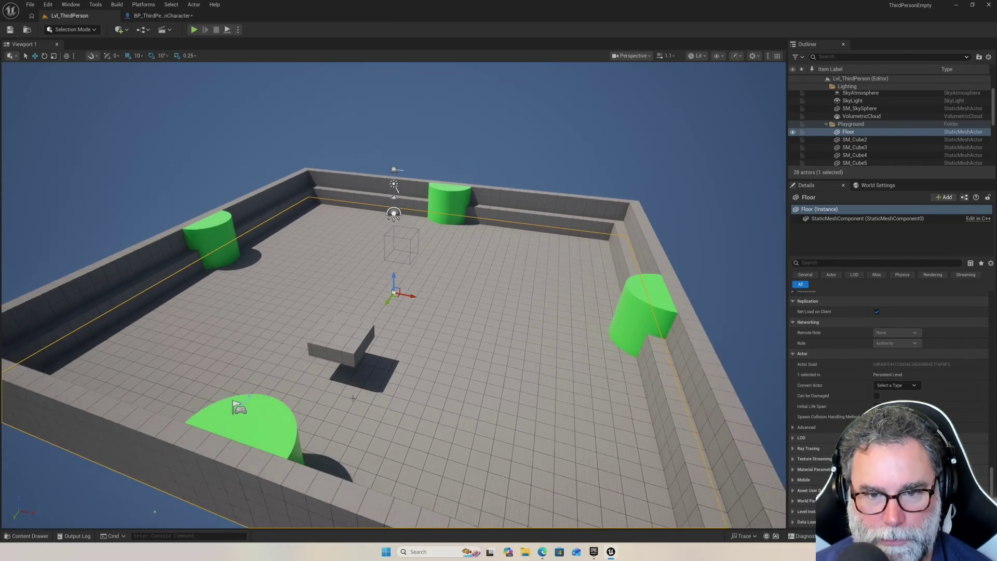
scroll(353, 397, up, 10)
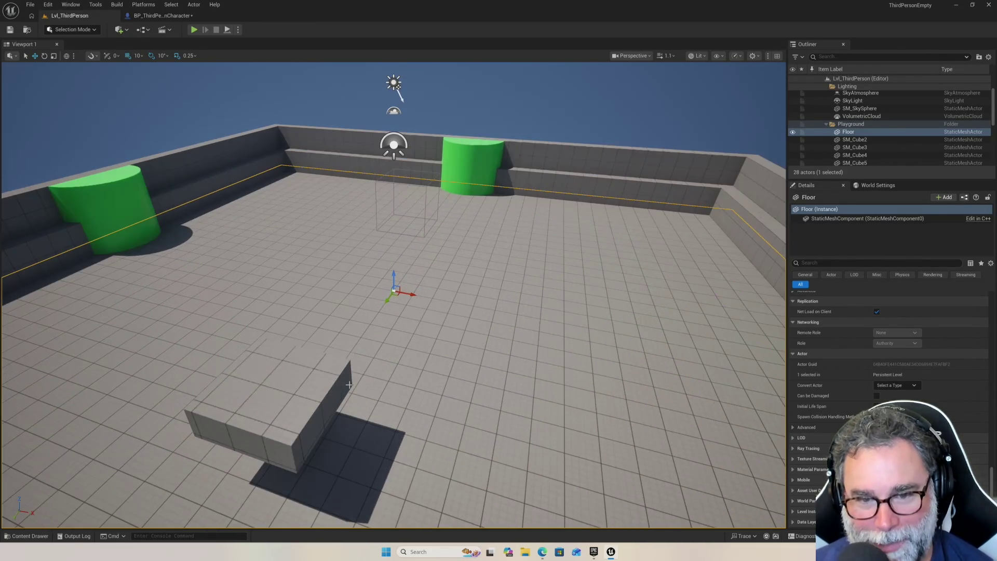
scroll(366, 387, down, 10)
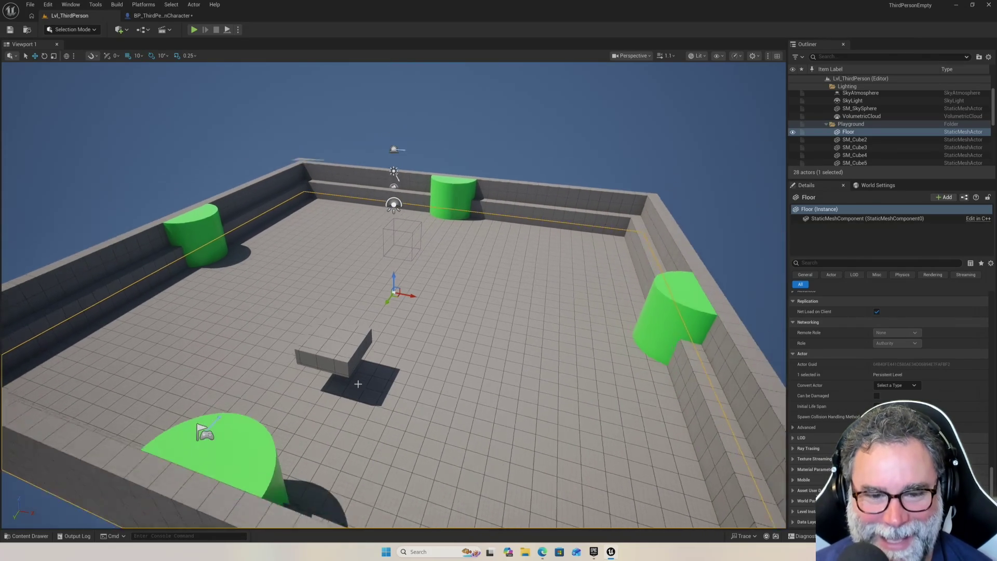
scroll(368, 369, up, 6)
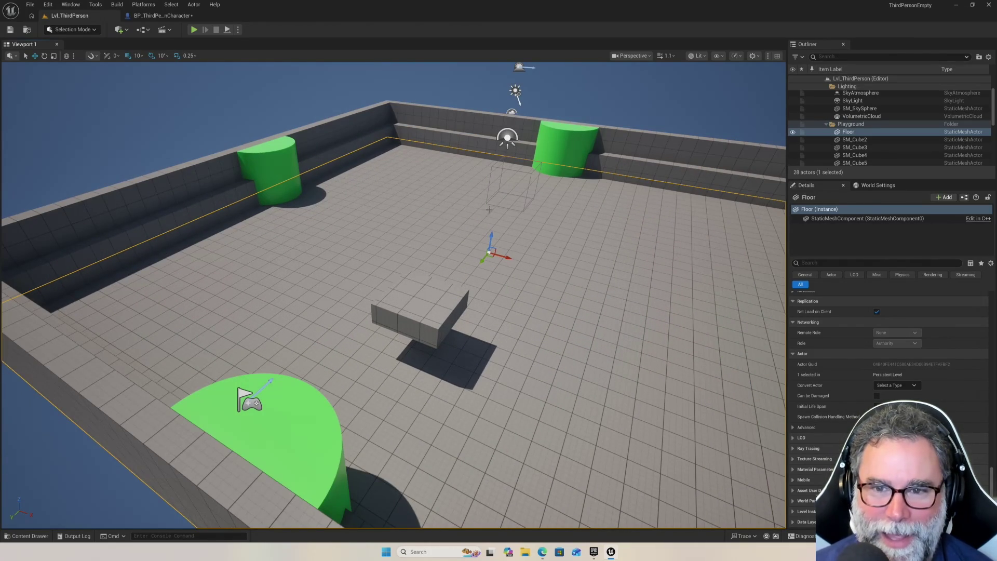
scroll(482, 214, up, 5)
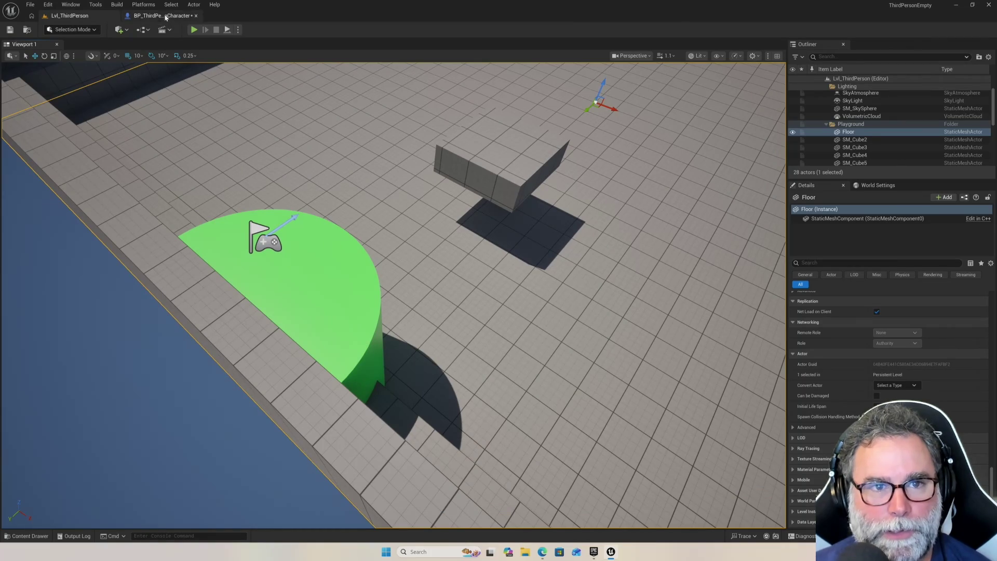
click(162, 16)
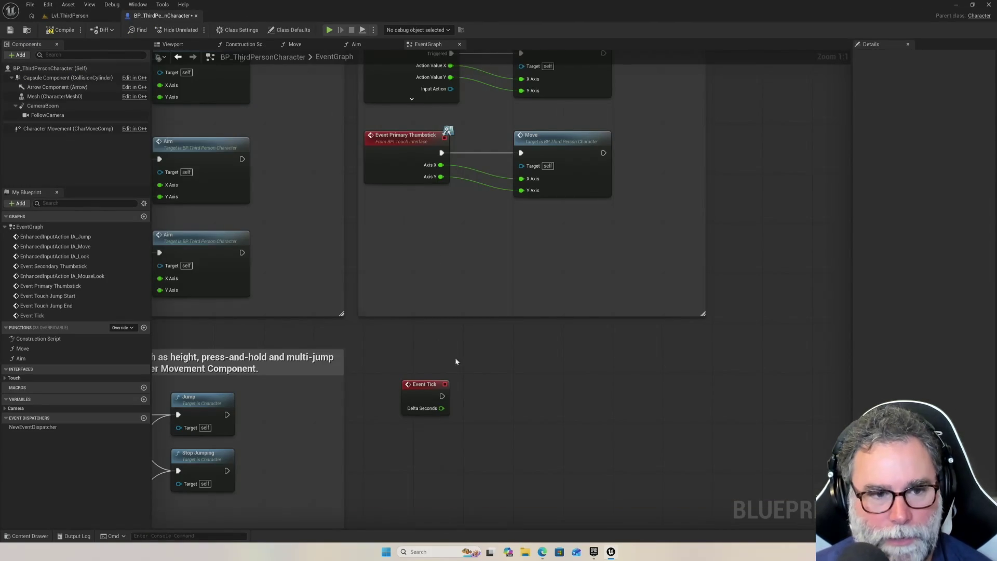
right_click(505, 380)
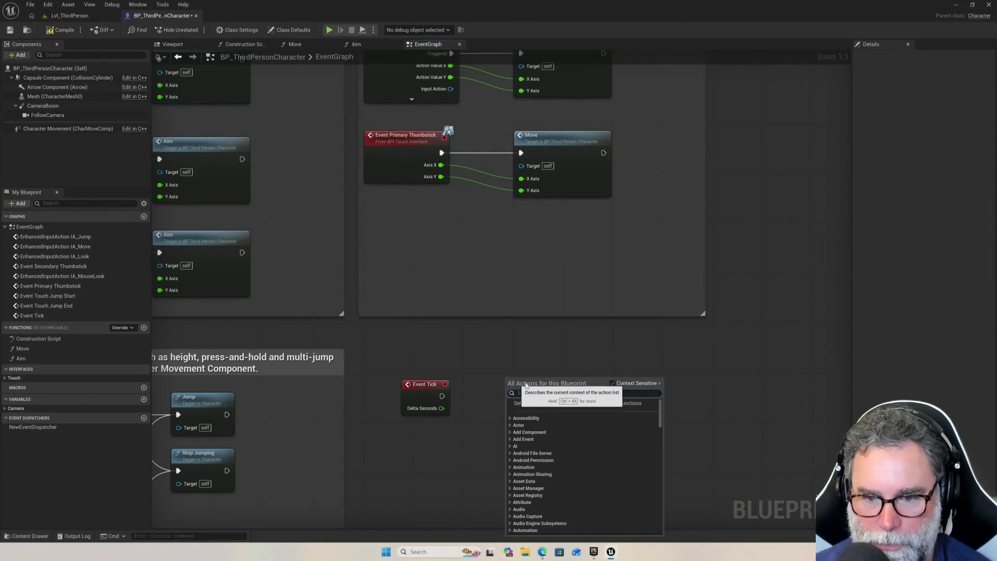
text(component)
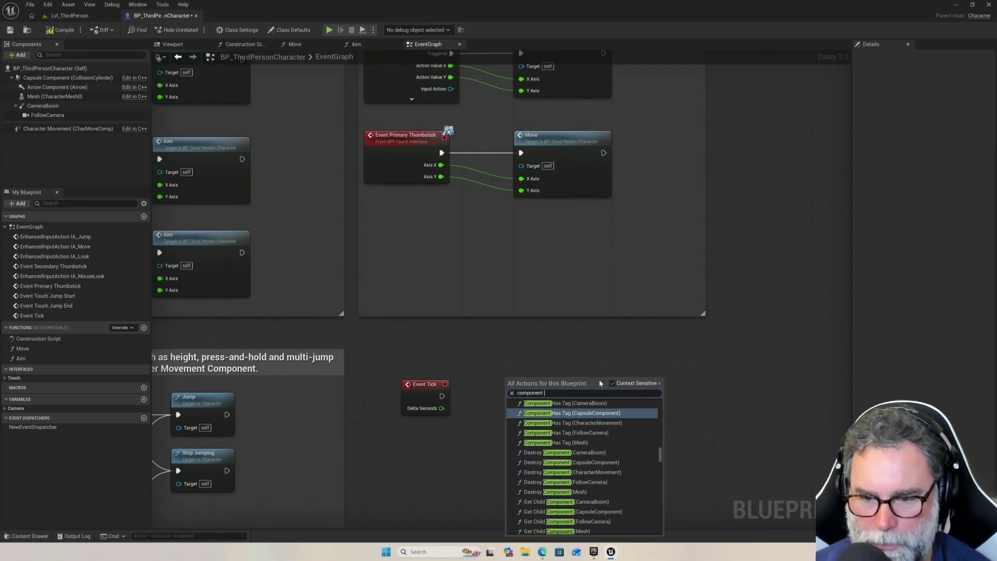
scroll(595, 447, down, 2)
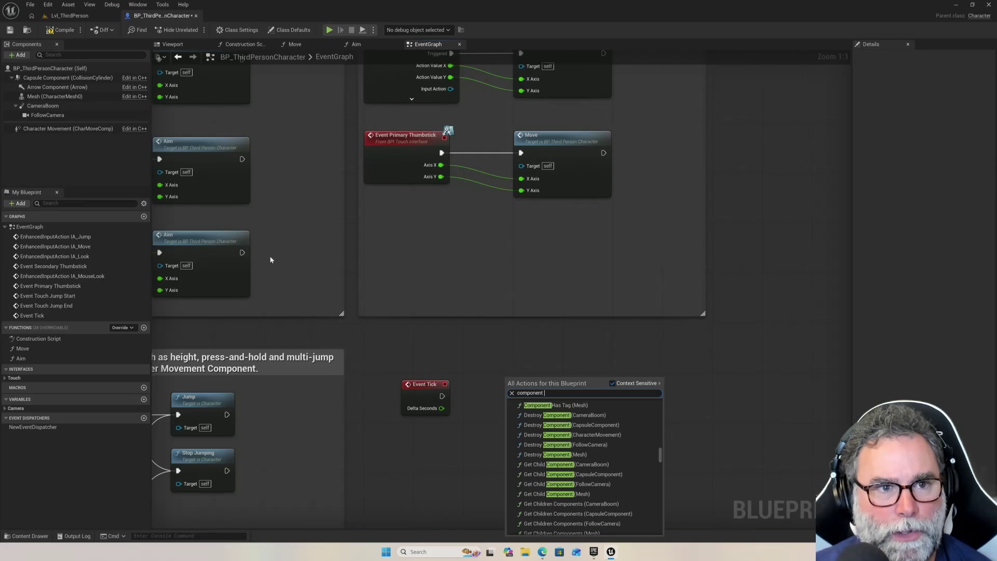
Select the Capsule Component in Components and drag it into the event graph.
click(69, 79)
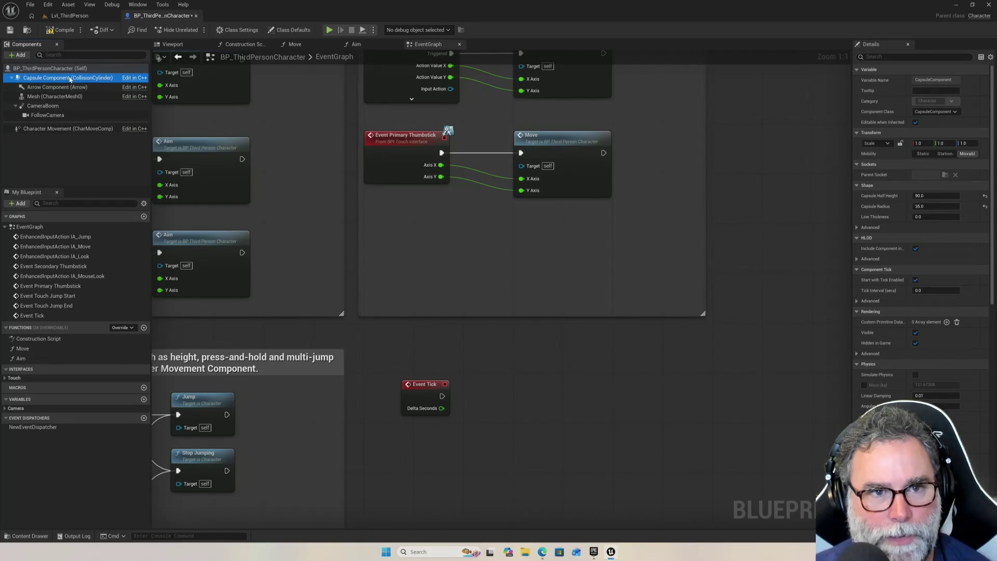
right_click(71, 79)
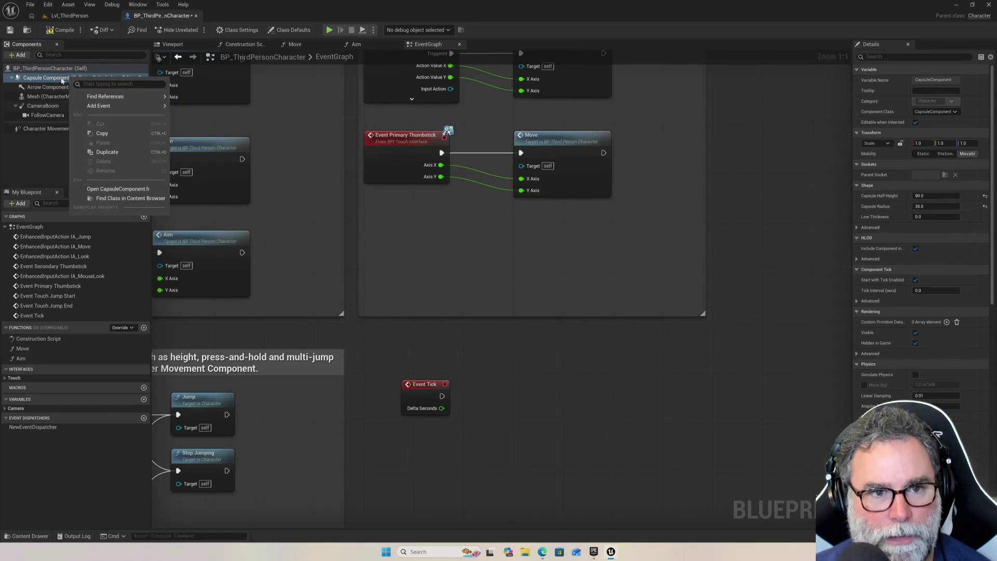
click(43, 79)
mouse_move(44, 79)
mouse_down()
mouse_move(239, 152)
mouse_move(371, 270)
mouse_move(516, 373)
mouse_up()
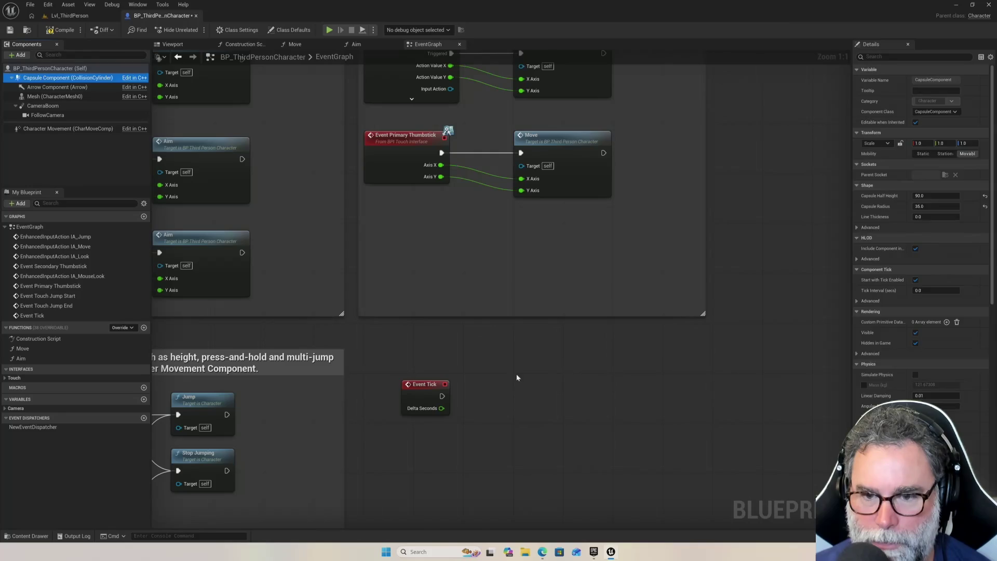
Place a Capsule Component reference and assign its On Component Hit to a new OnComponentHit_Event.
click(520, 378)
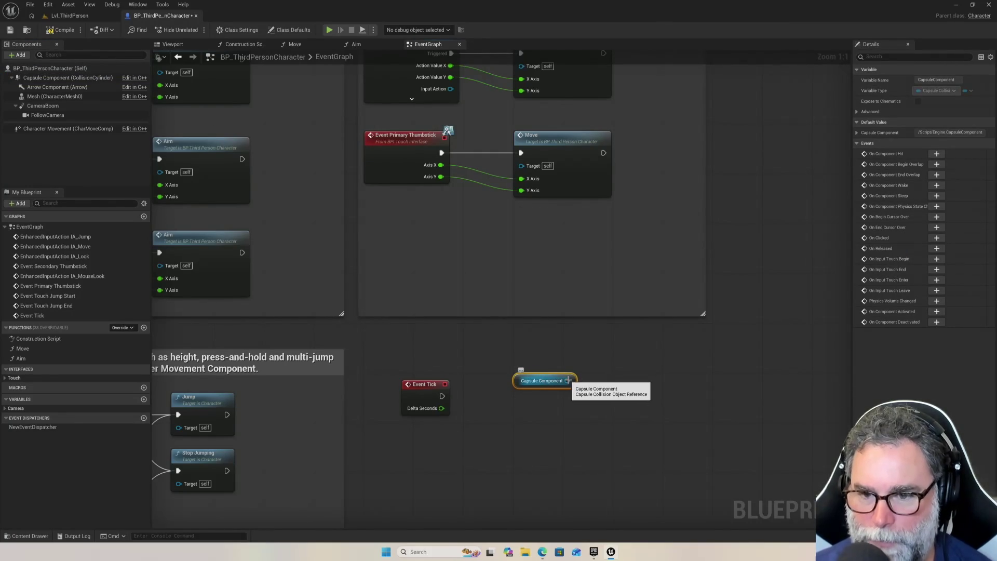
drag(568, 380, 620, 382)
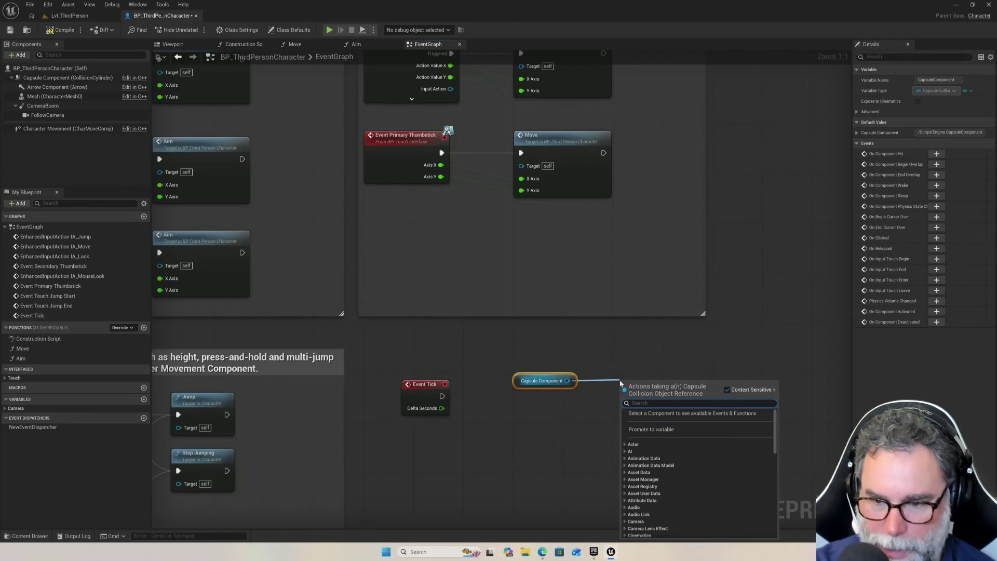
text(co)
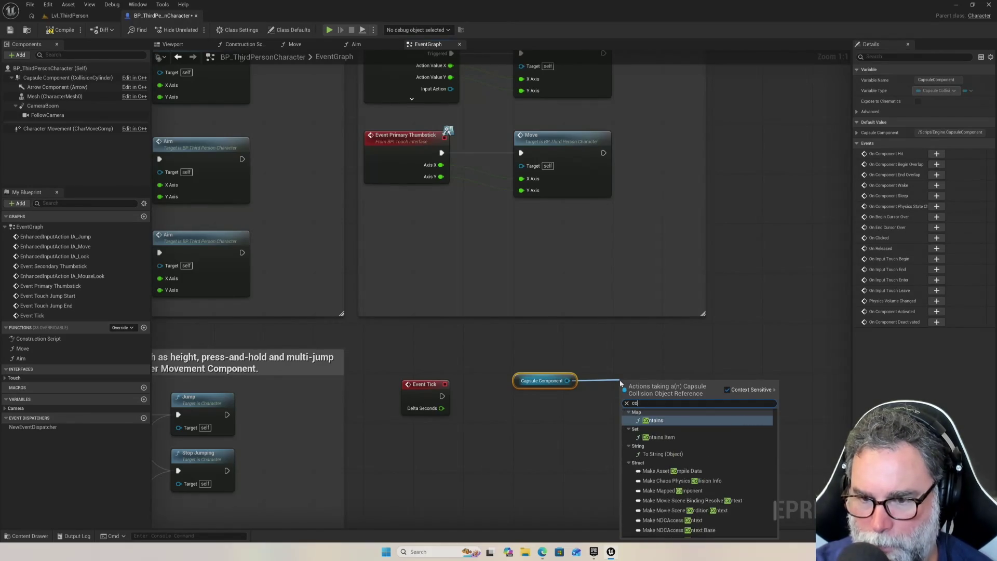
key(BackSpace)
key(BackSpace)
text(on hit)
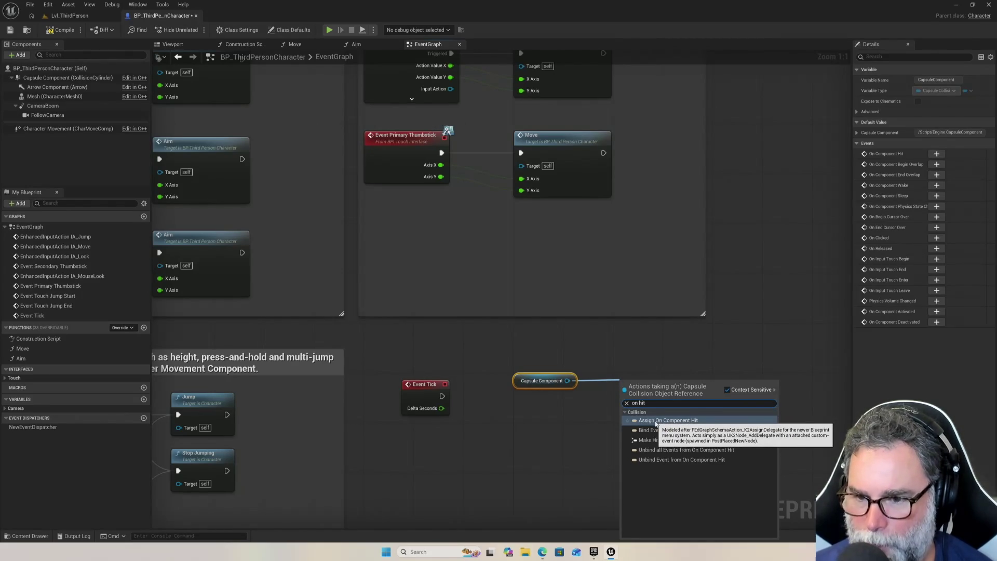
click(657, 421)
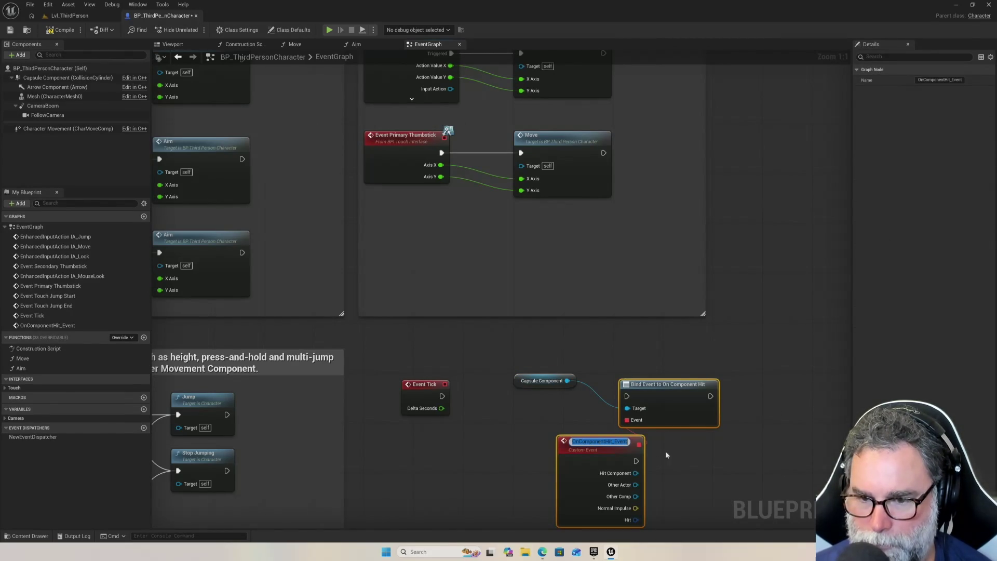
key(Return)
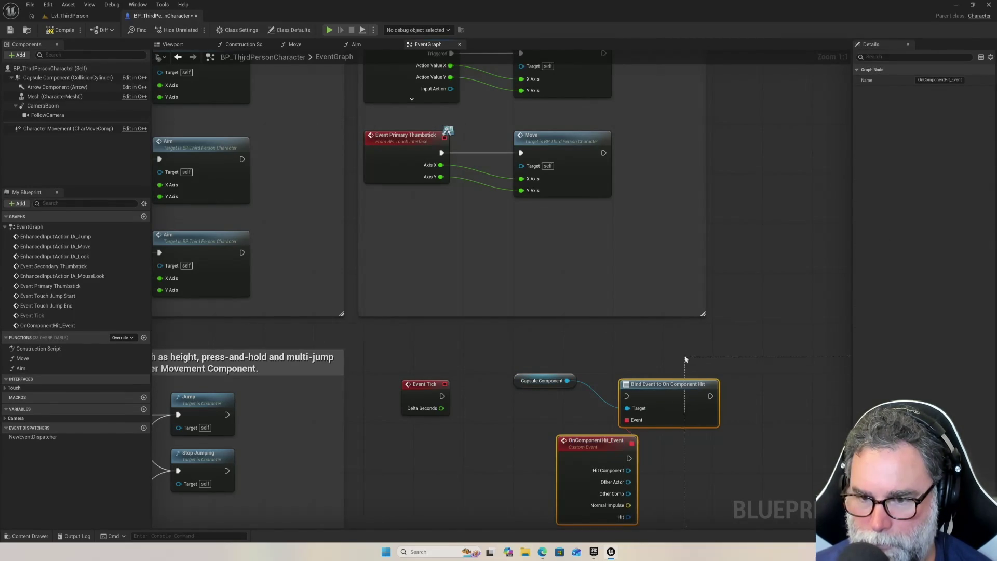
scroll(675, 405, down, 6)
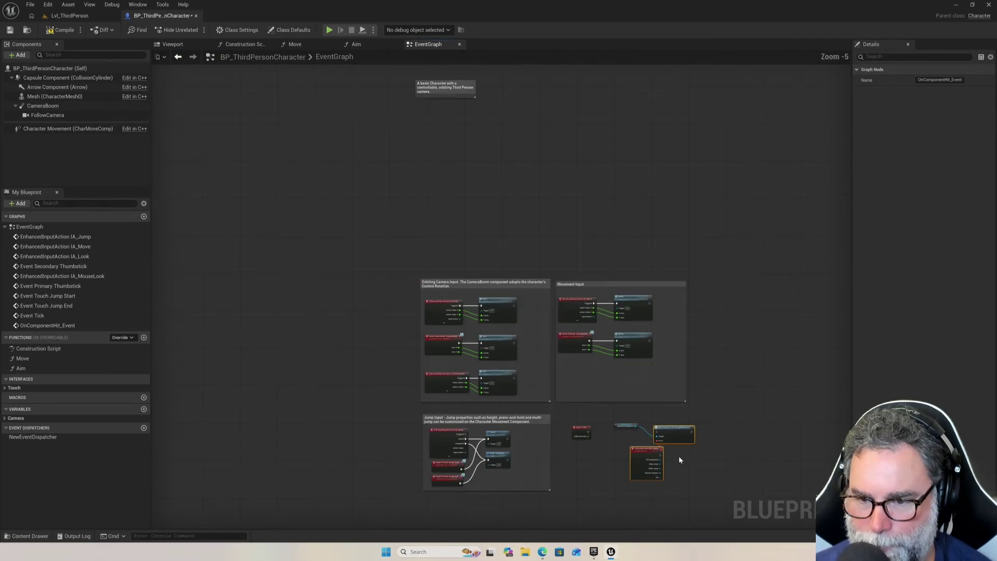
Move the Capsule Component node up and left, clear of the bind and custom event nodes.
scroll(673, 383, up, 4)
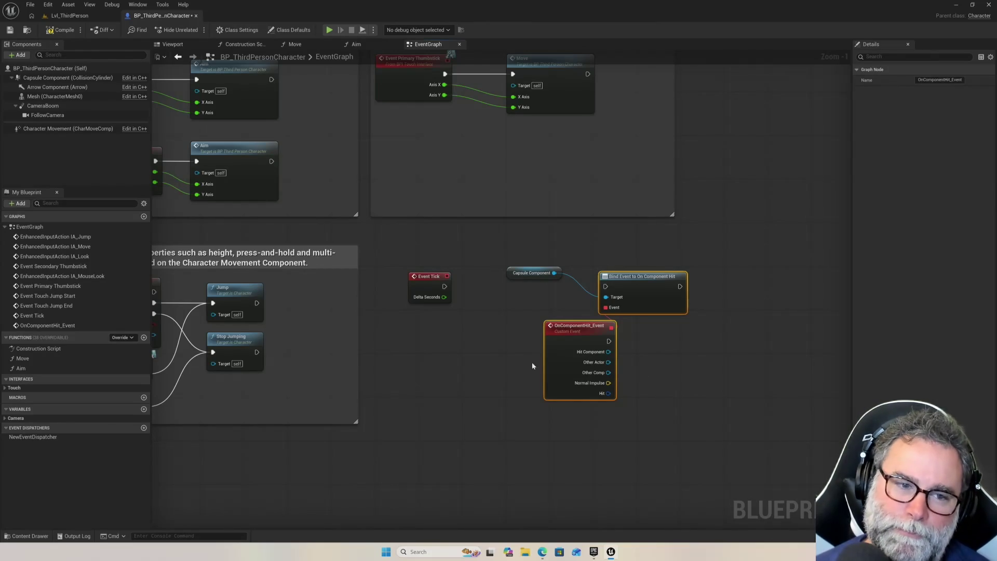
scroll(459, 263, down, 5)
scroll(459, 236, up, 6)
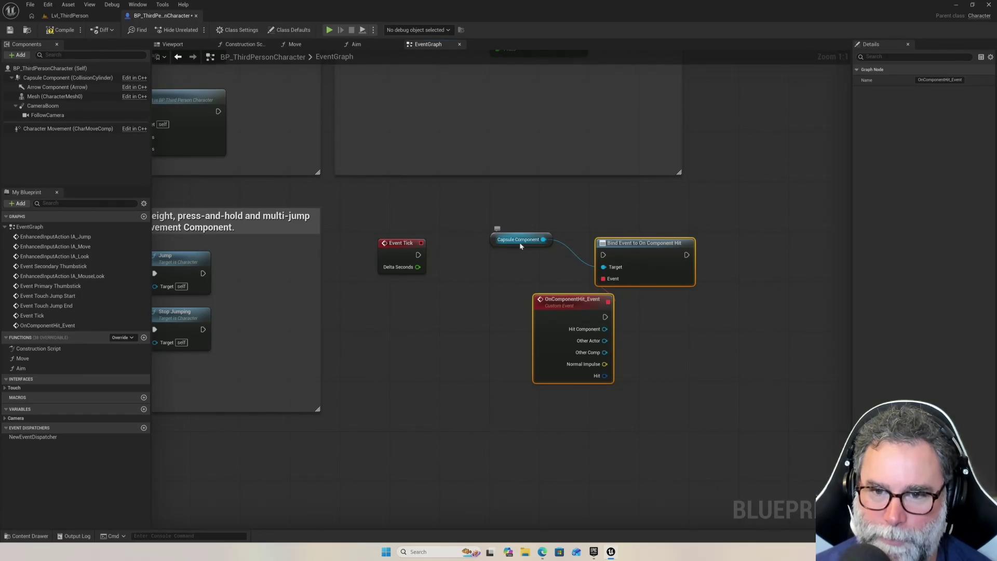
drag(524, 238, 494, 213)
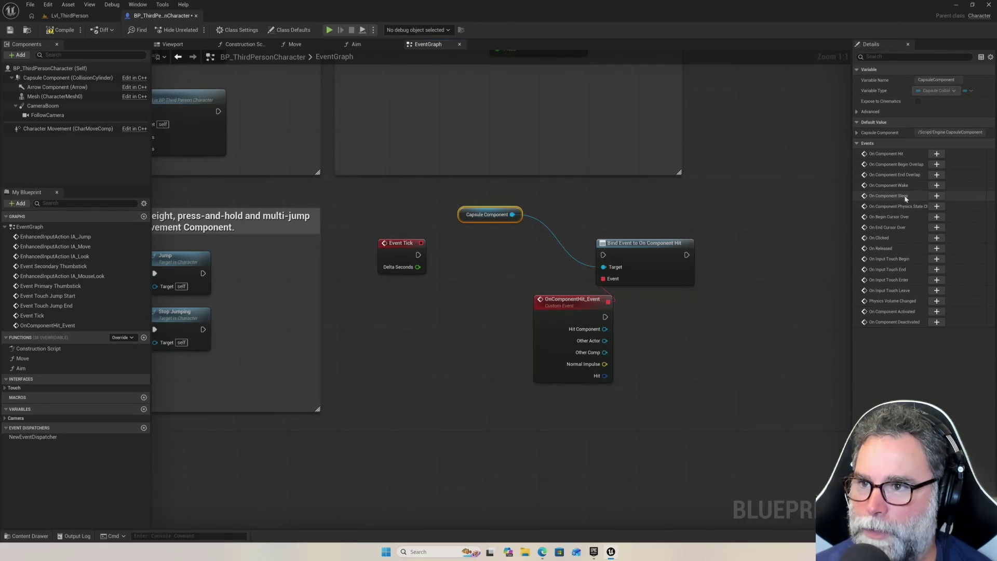
mouse_move(917, 169)
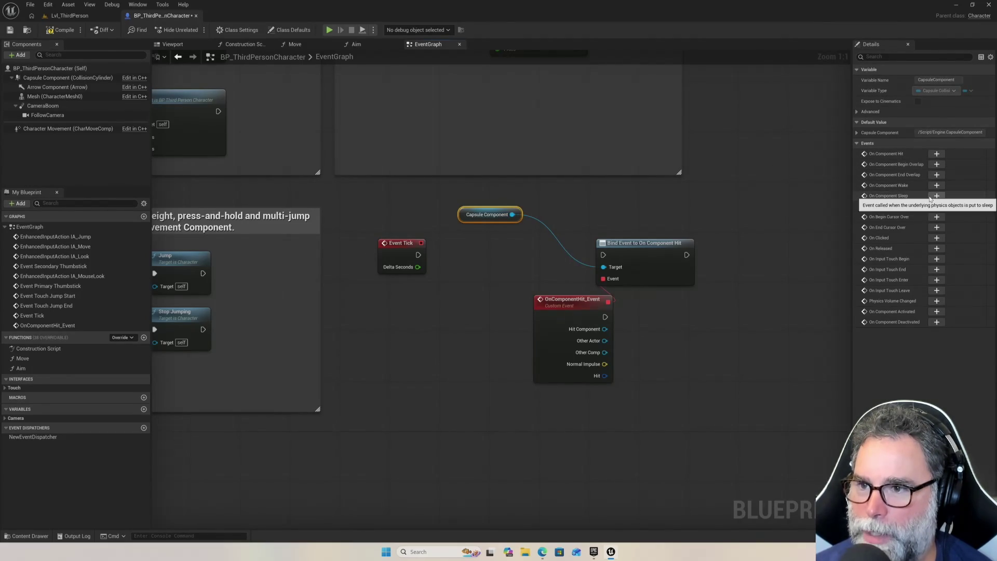
Add an On Component Begin Overlap (CapsuleComponent) event from the Details panel.
click(937, 165)
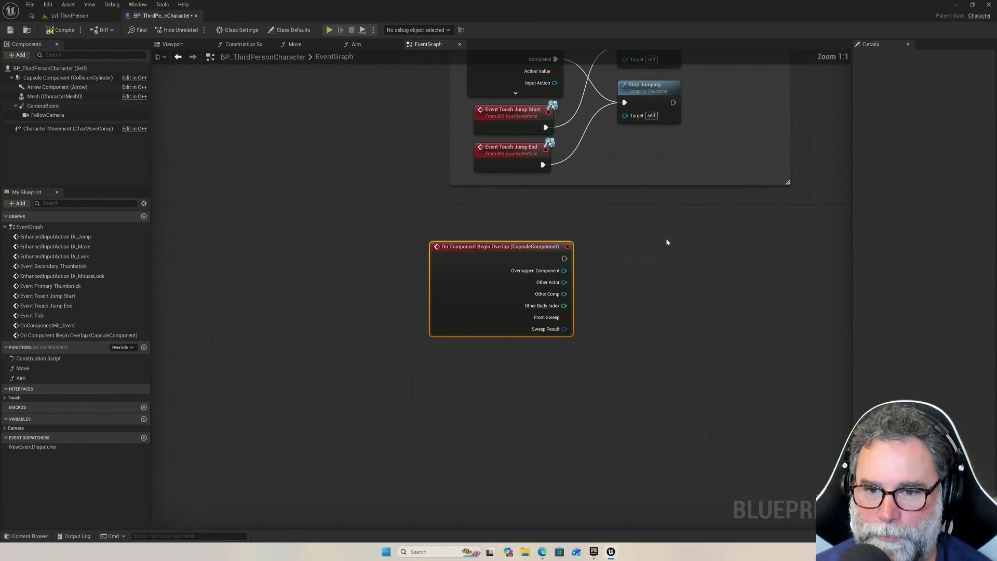
scroll(667, 242, down, 6)
scroll(671, 232, up, 5)
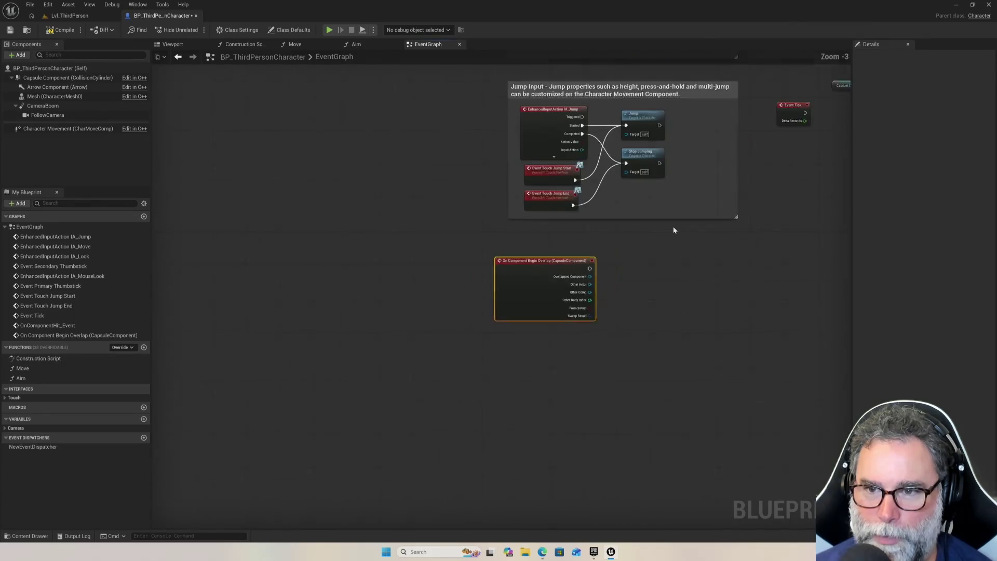
mouse_move(686, 269)
mouse_down()
mouse_move(548, 280)
mouse_move(588, 283)
mouse_up()
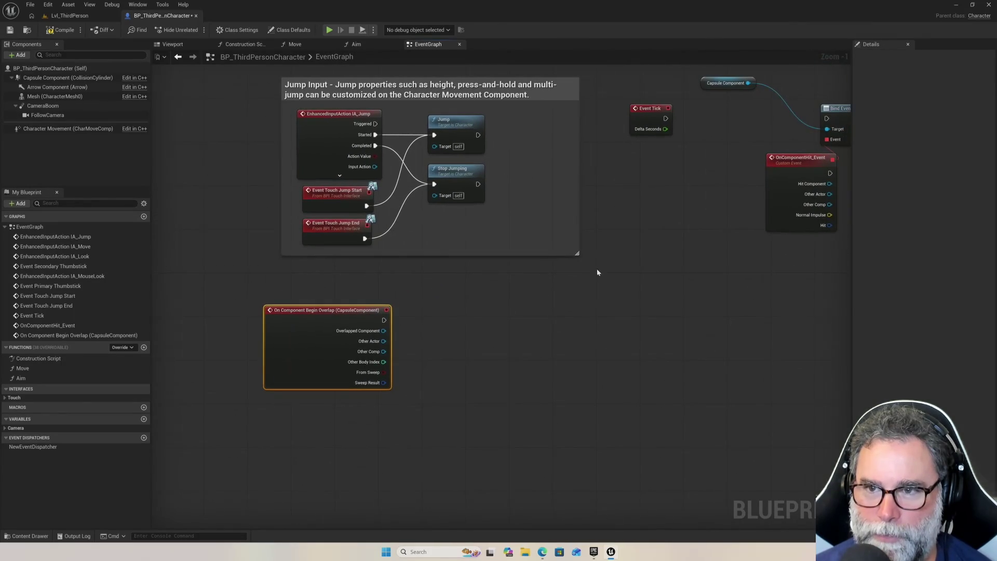
Delete the unused Event Tick node and move the overlap event toward the middle right.
click(652, 118)
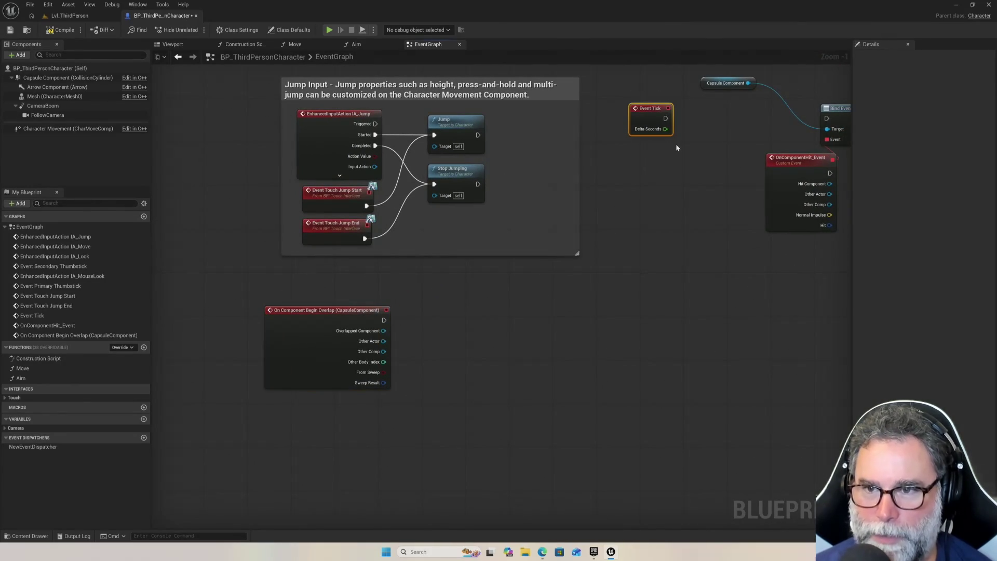
key(Delete)
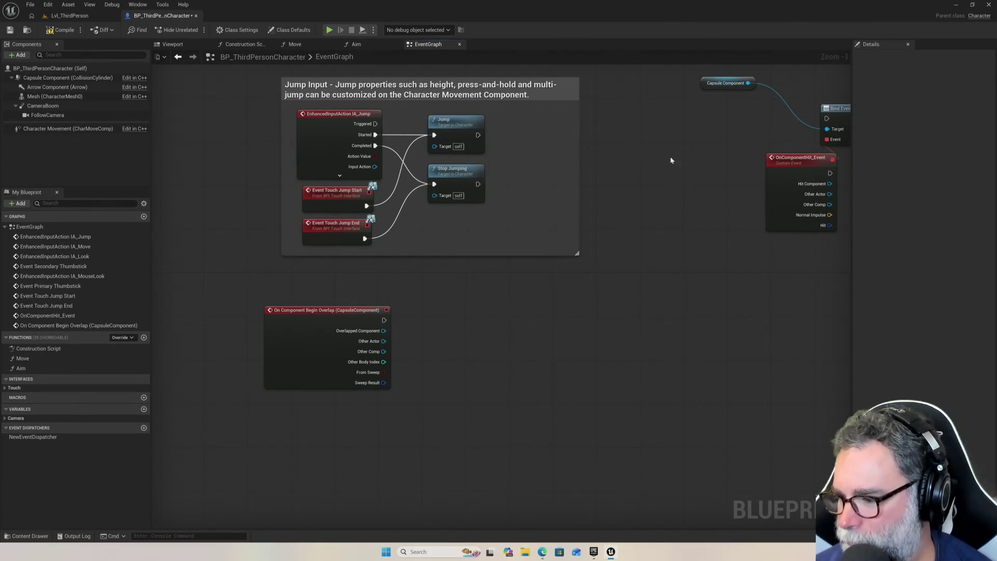
mouse_move(695, 152)
mouse_down()
mouse_move(604, 222)
mouse_move(595, 216)
mouse_up()
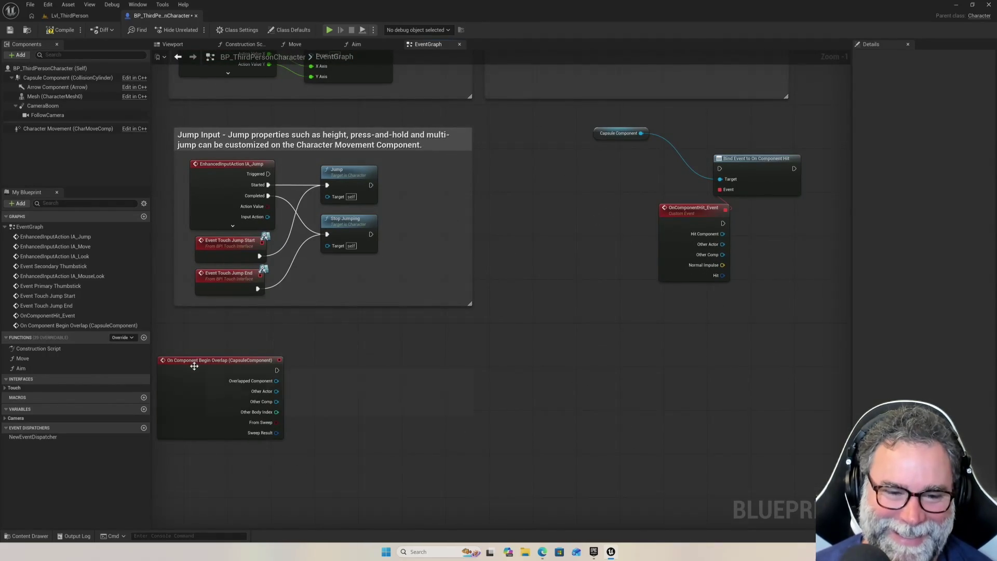
mouse_move(199, 362)
mouse_down()
mouse_move(563, 313)
mouse_move(705, 320)
mouse_up()
Show the Capsule Component's Physics and Collision settings, then raise the overlap event node.
drag(621, 255, 459, 317)
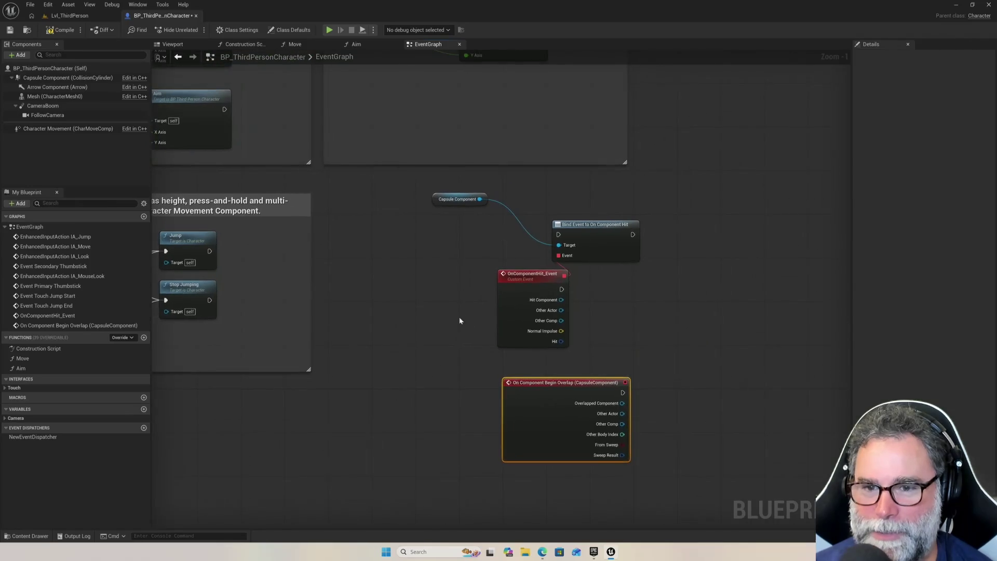
click(458, 200)
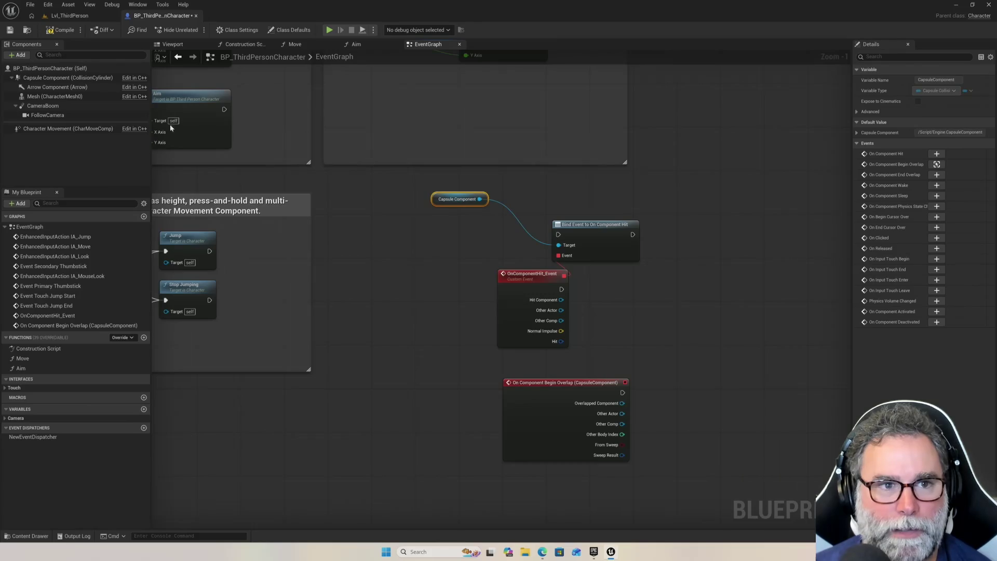
click(62, 78)
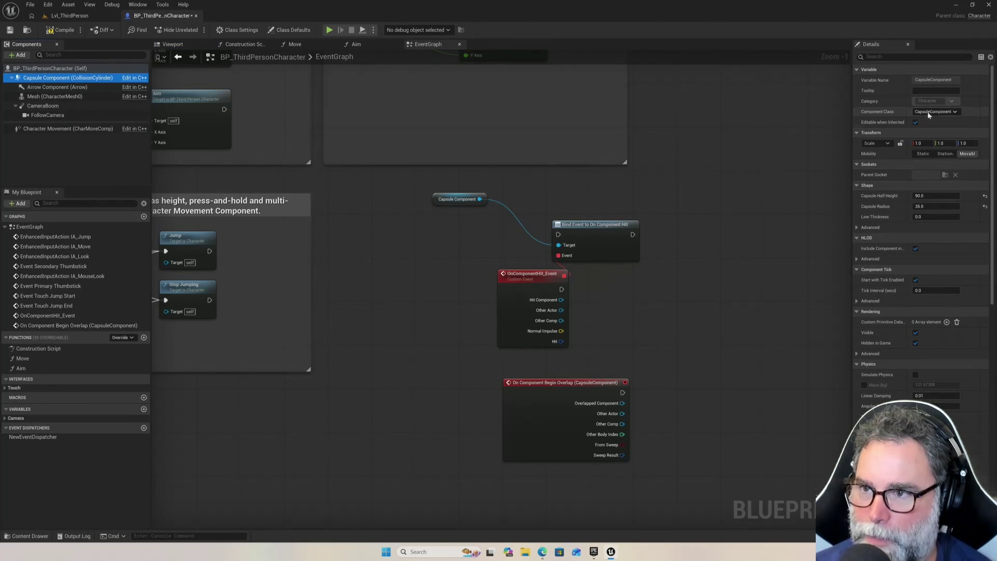
scroll(930, 270, down, 2)
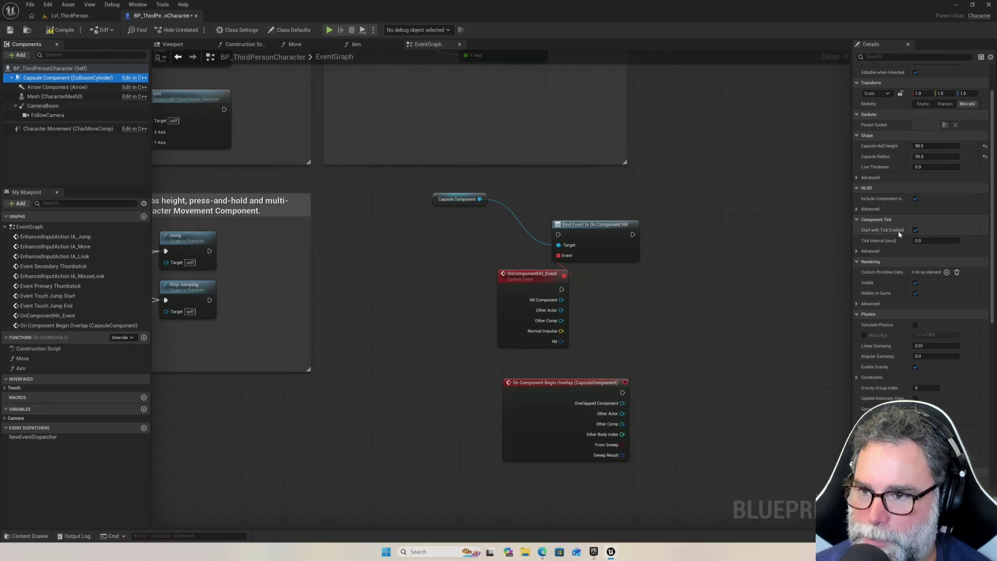
scroll(919, 289, down, 4)
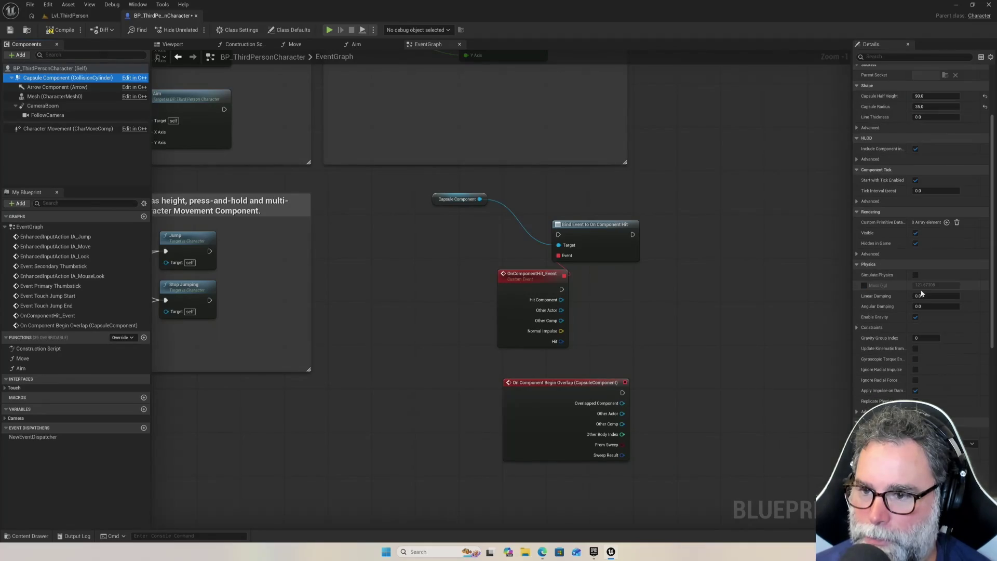
scroll(921, 289, down, 1)
scroll(921, 290, down, 3)
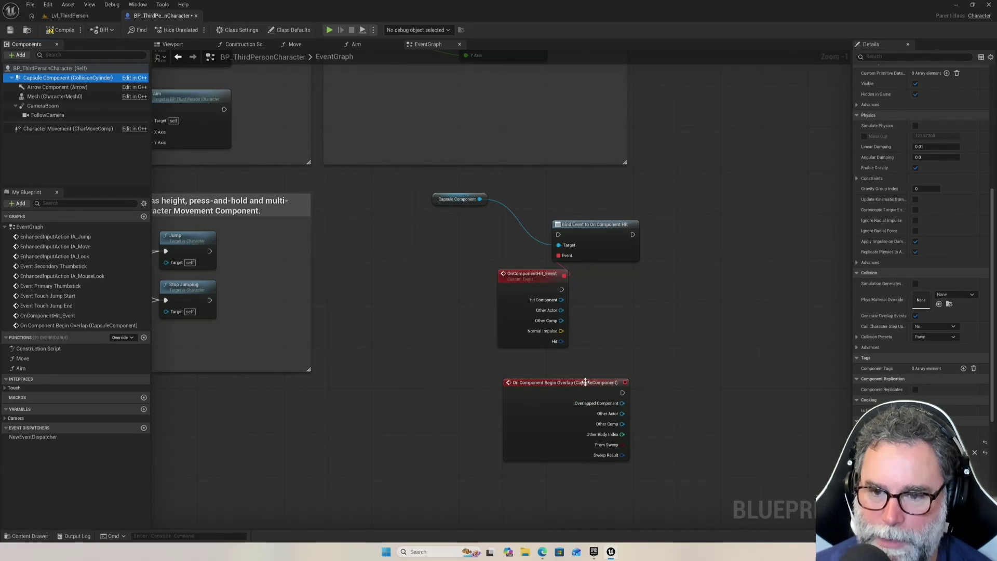
drag(583, 384, 578, 368)
Browse actions from the Overlapped Component and Other Actor pins without adding nodes, then raise the Bind Event node.
click(652, 375)
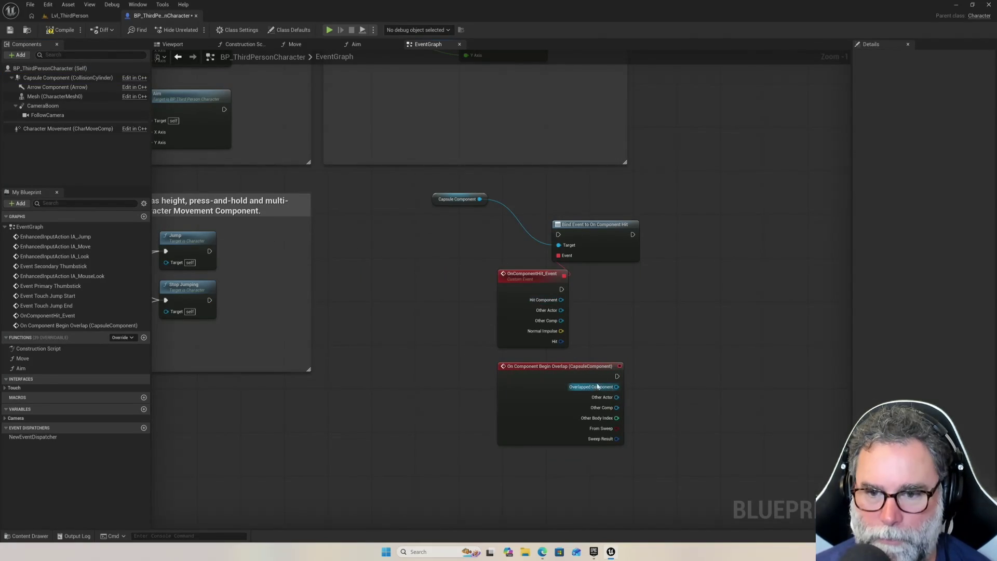
drag(618, 389, 678, 390)
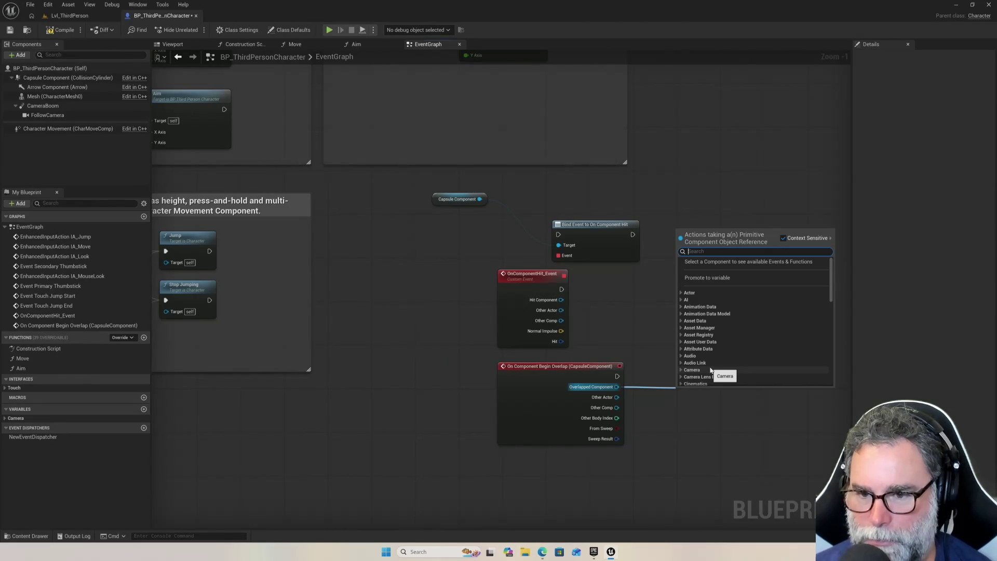
key(Escape)
drag(617, 397, 660, 396)
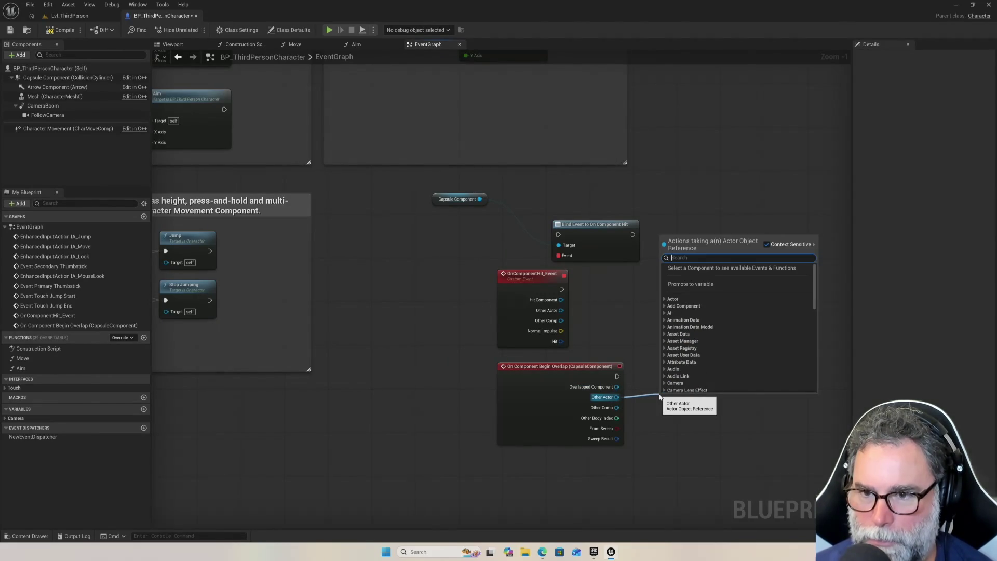
text(flo)
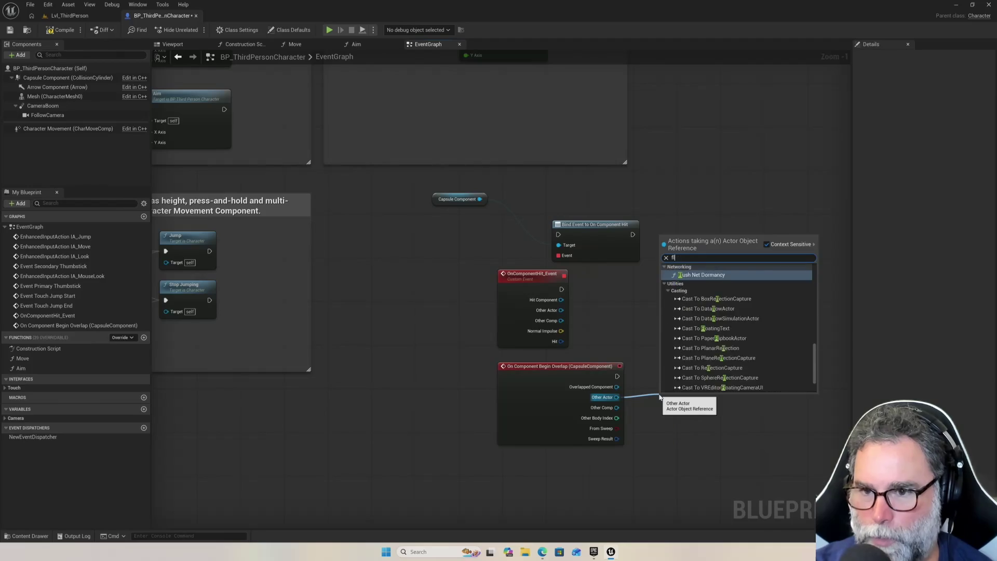
key(Escape)
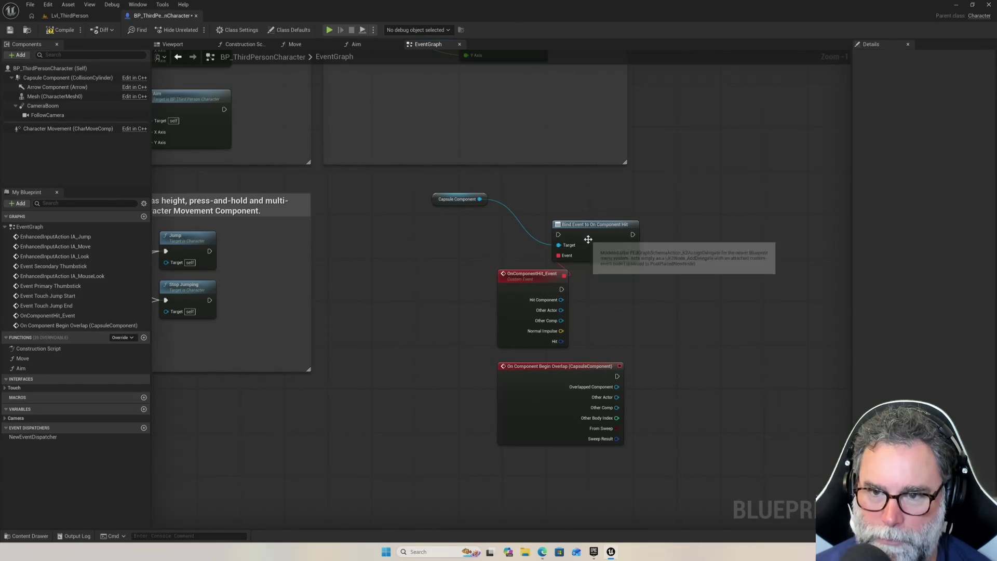
mouse_move(595, 224)
mouse_down()
mouse_move(610, 196)
mouse_move(596, 191)
mouse_up()
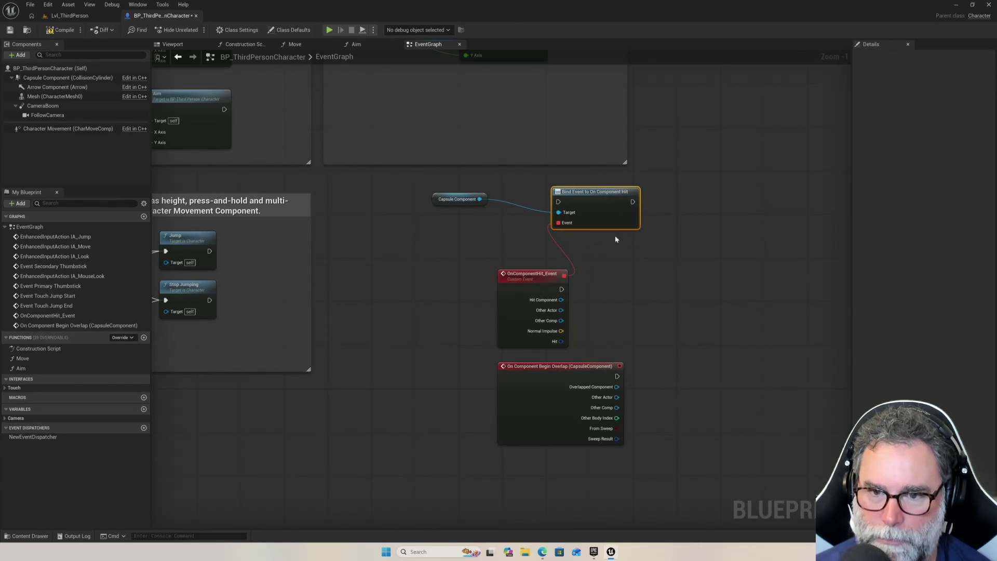
Add a Print Text node triggered by OnComponentHit_Event.
click(571, 296)
drag(562, 289, 609, 291)
text(print)
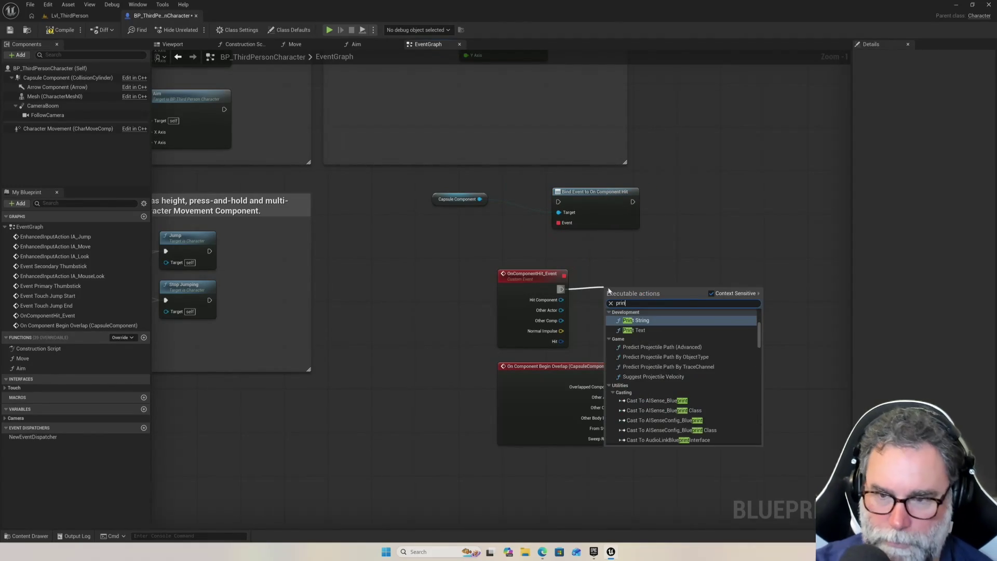
click(638, 330)
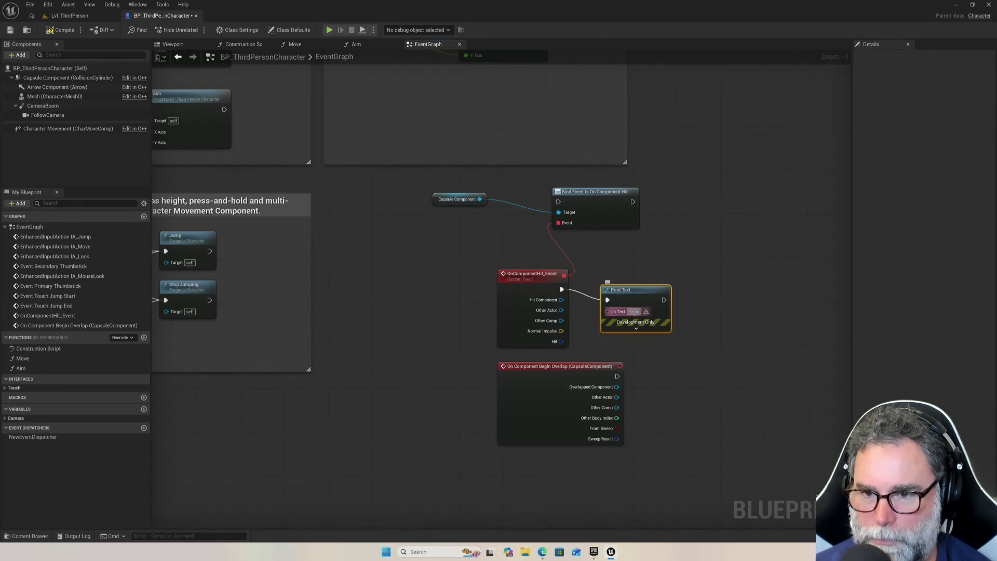
Position Print Text and wire Other Actor into In Text through a To Text (Object) node.
drag(645, 291, 656, 280)
click(702, 337)
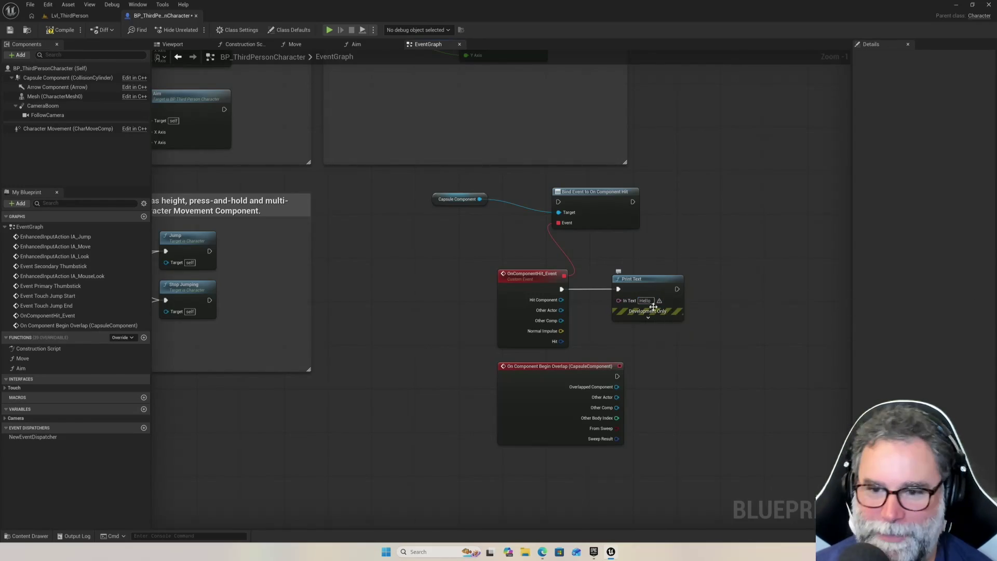
drag(656, 277, 678, 277)
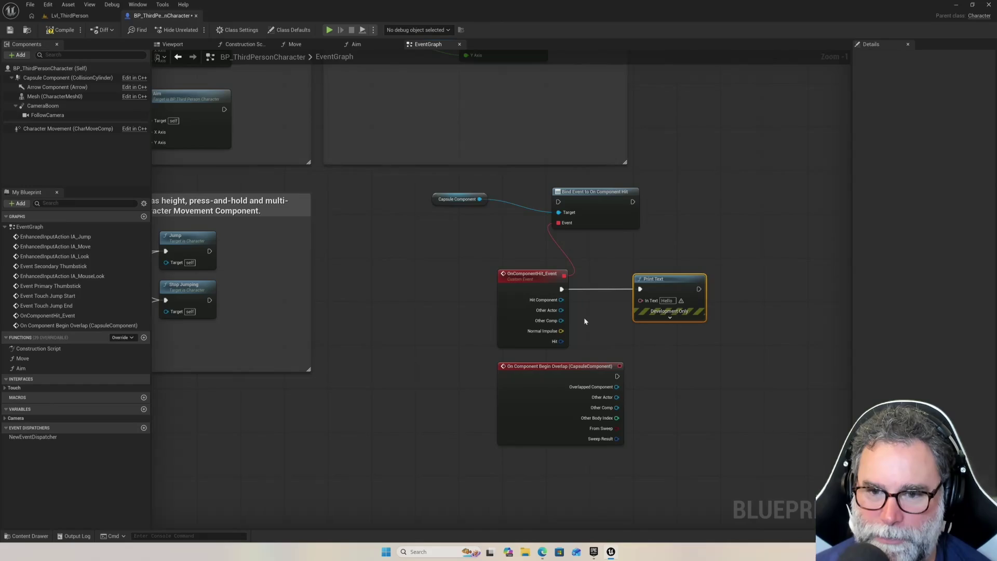
mouse_move(561, 310)
mouse_down()
mouse_move(618, 310)
mouse_move(658, 279)
mouse_move(702, 279)
mouse_up()
drag(611, 273, 639, 305)
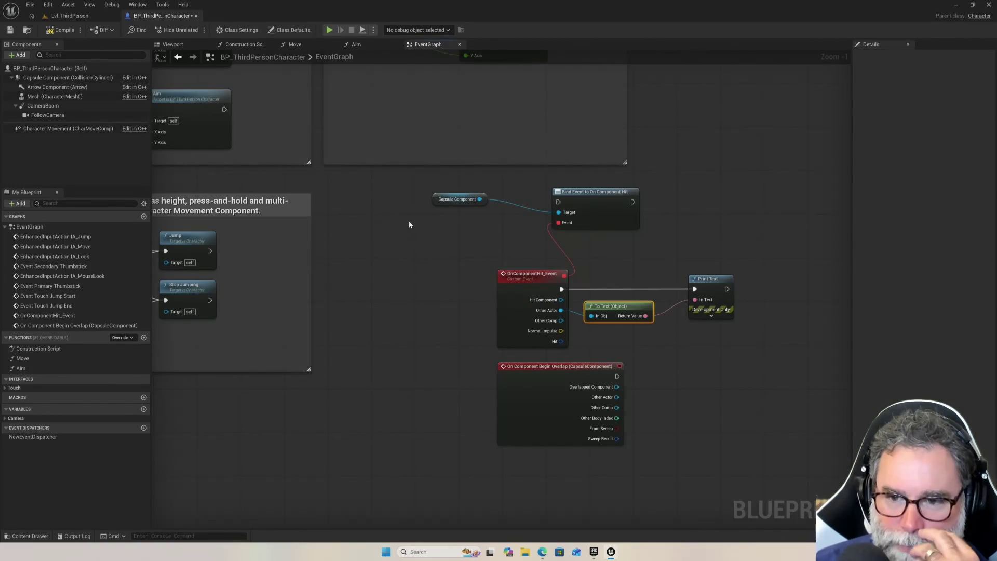
click(329, 30)
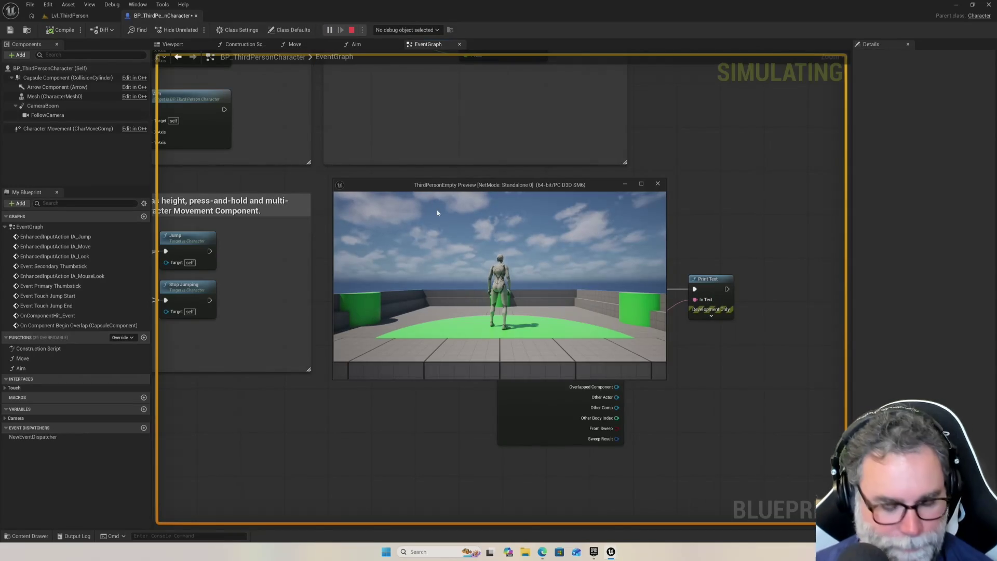
click(476, 251)
key(w)
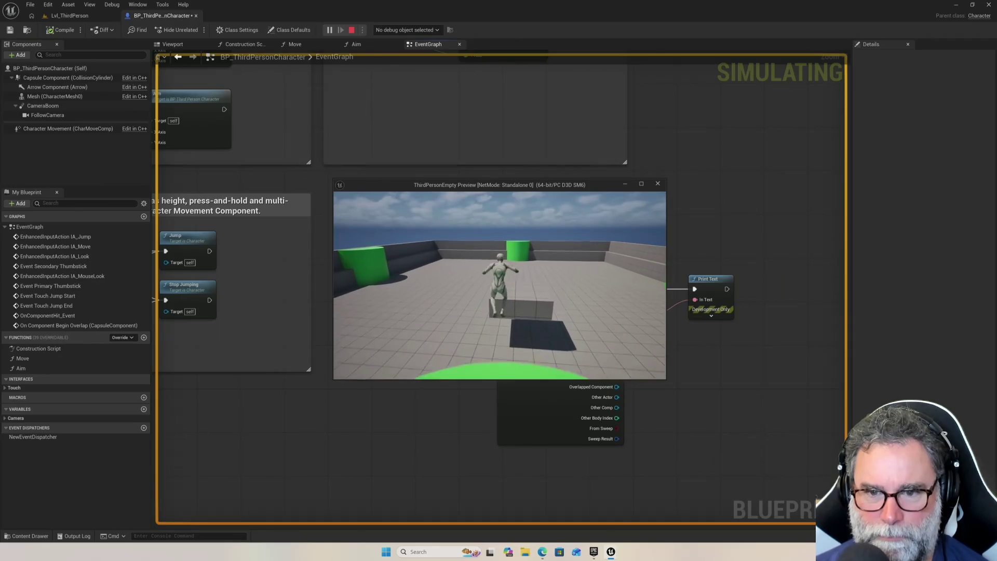
key(w)
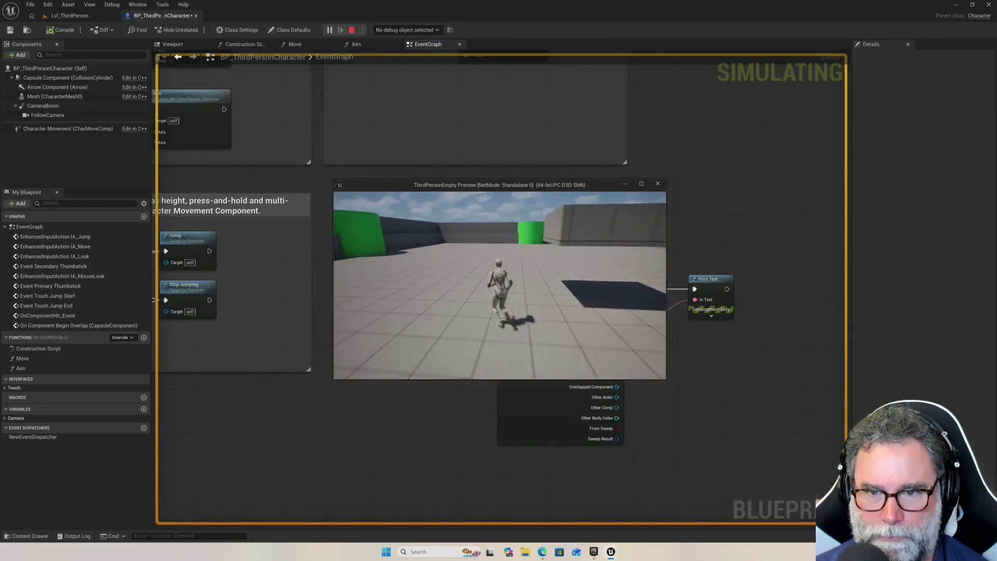
key(w)
key(Escape)
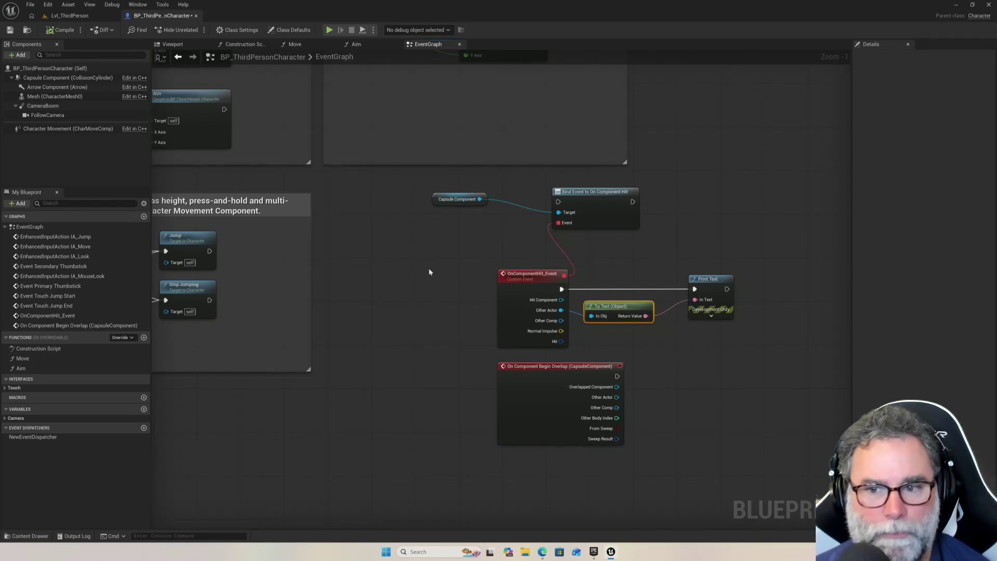
click(82, 18)
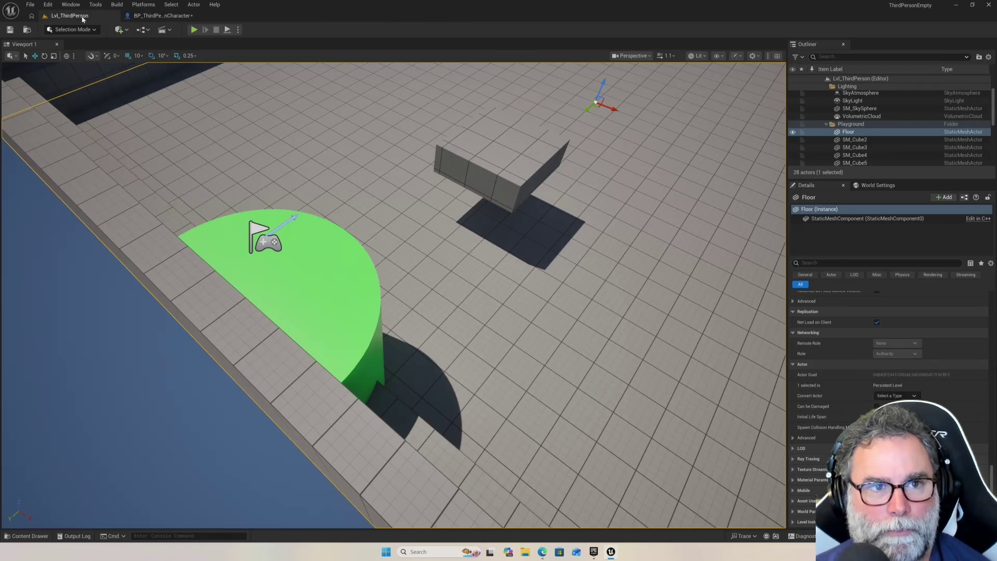
click(193, 29)
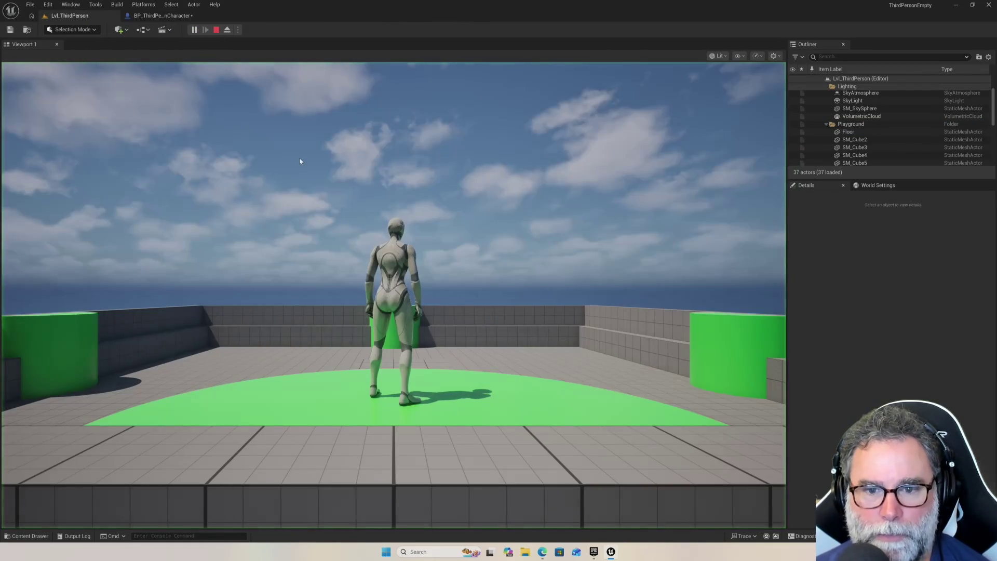
key(a)
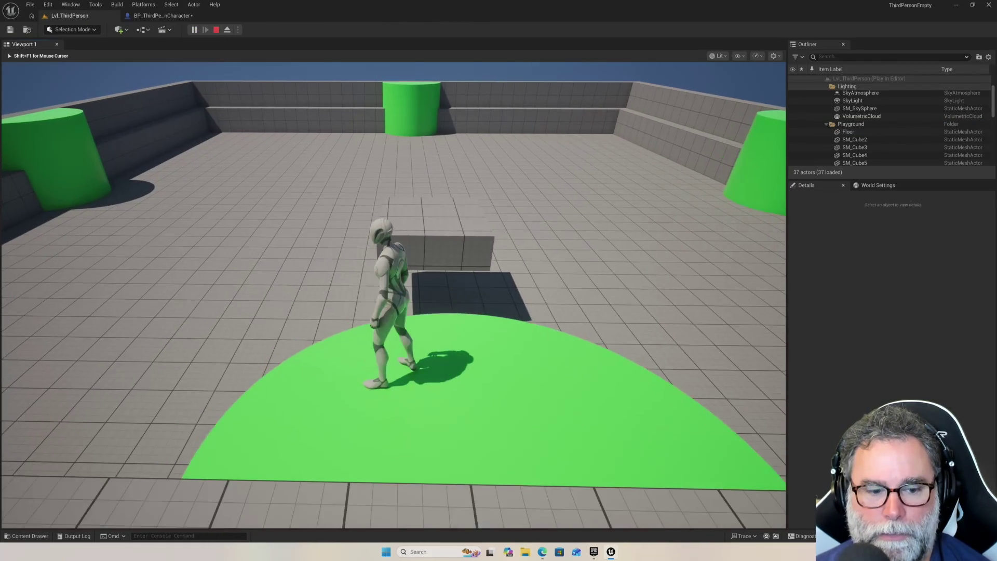
key(space)
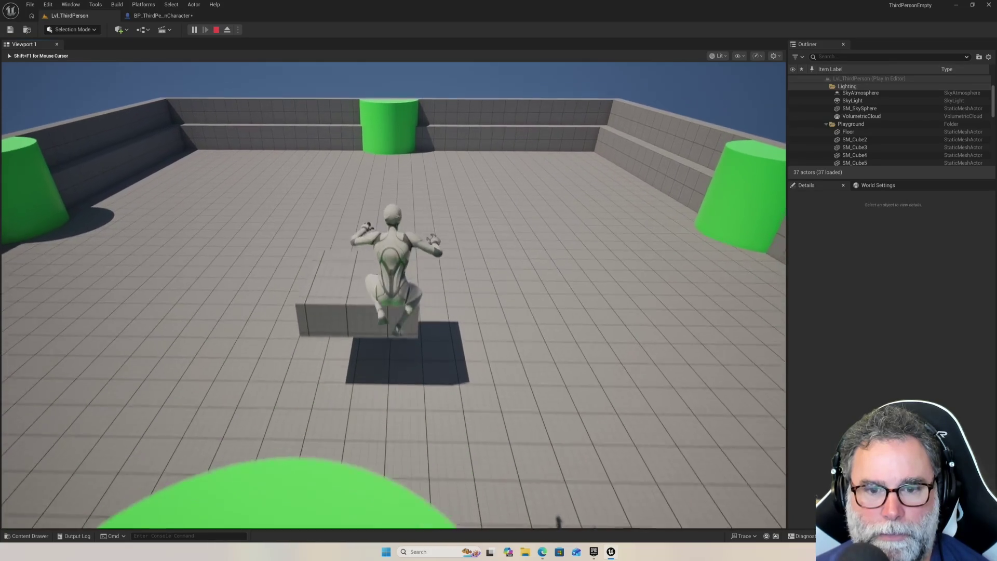
key(w)
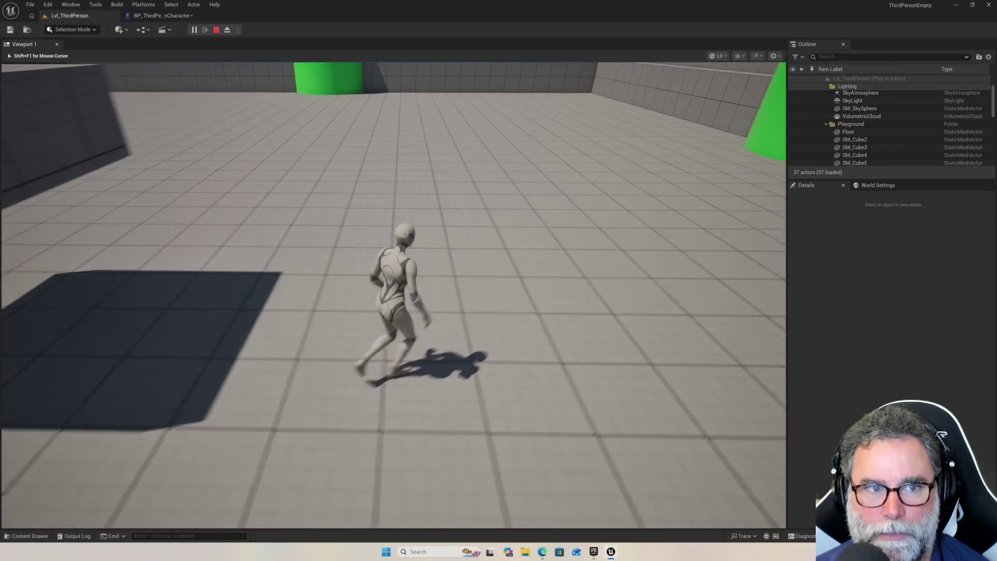
key(a)
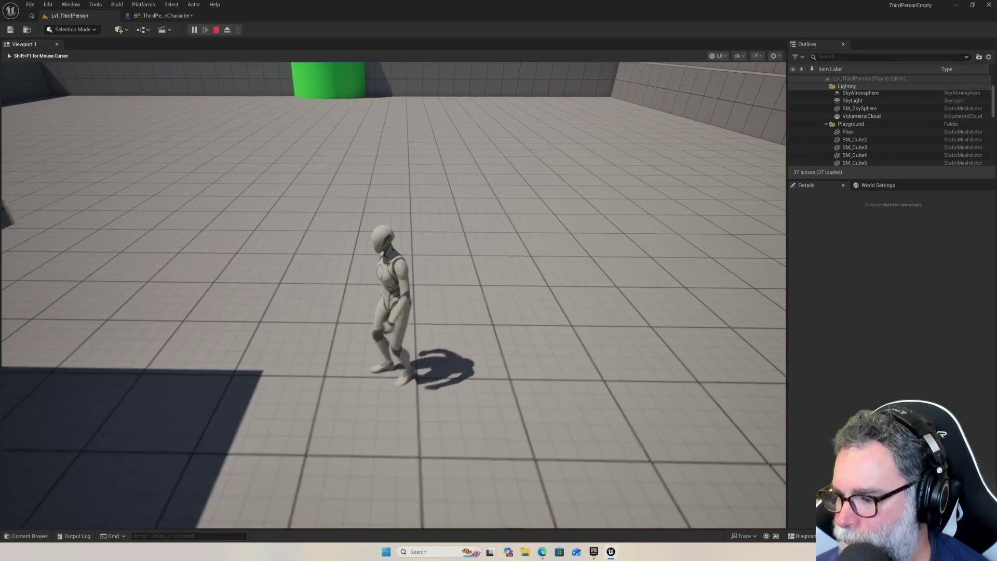
key(space)
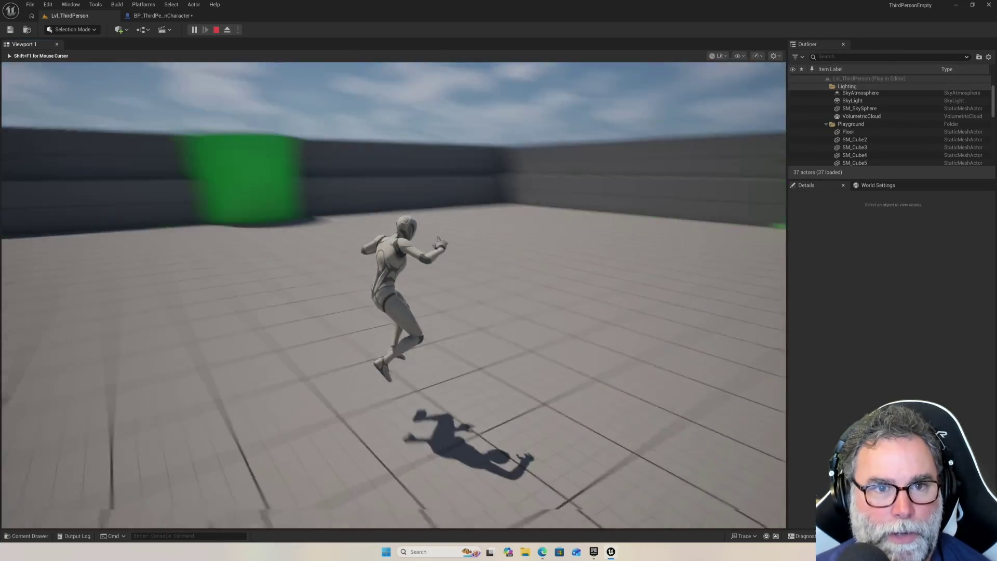
key(w)
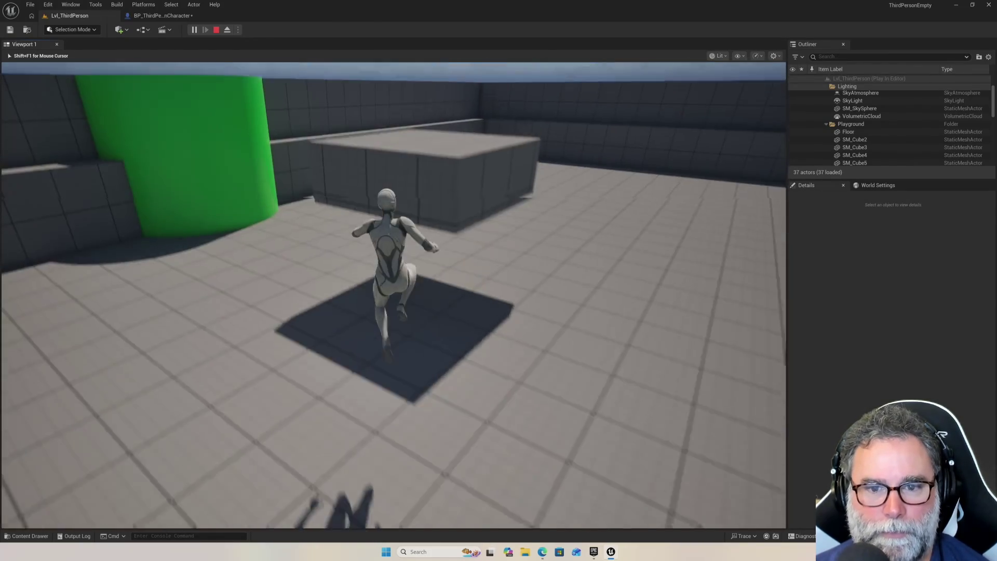
key(Escape)
click(705, 269)
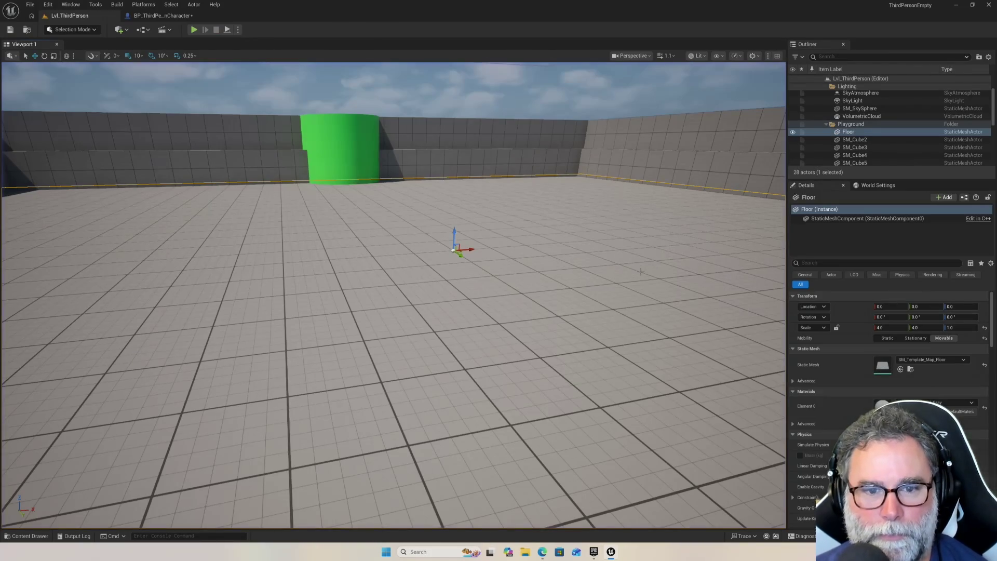
click(163, 16)
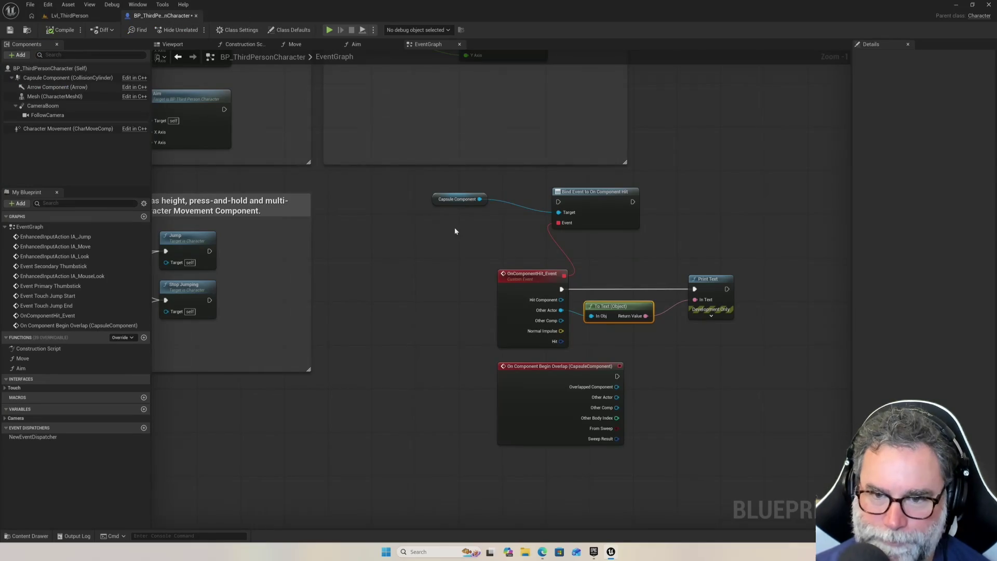